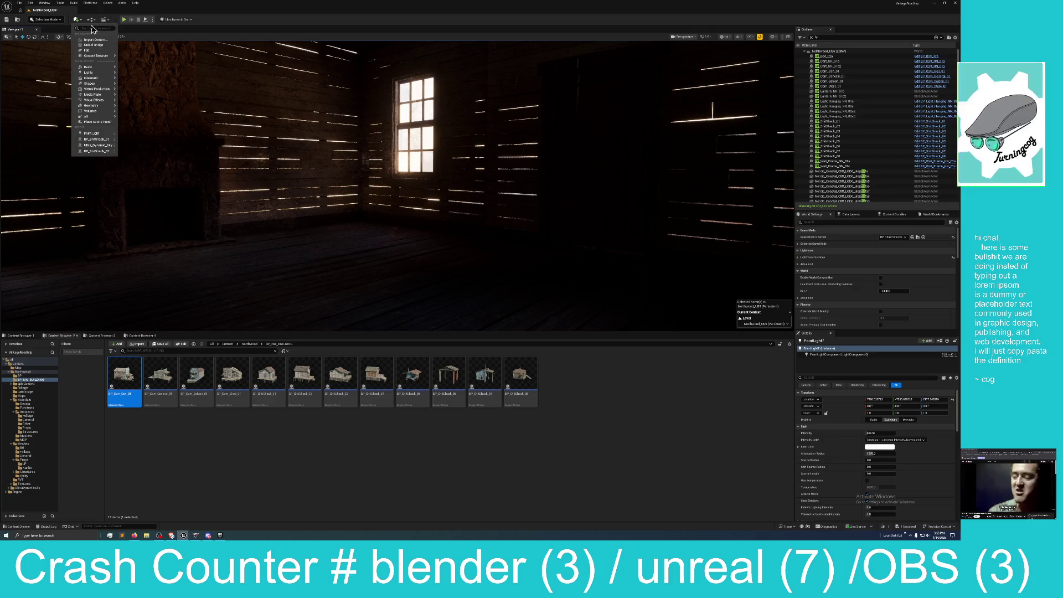
Place a point light inside the dark wooden room and orbit up toward the ceiling beams
{"action": "mouse_move", "coordinate": [94, 68]}
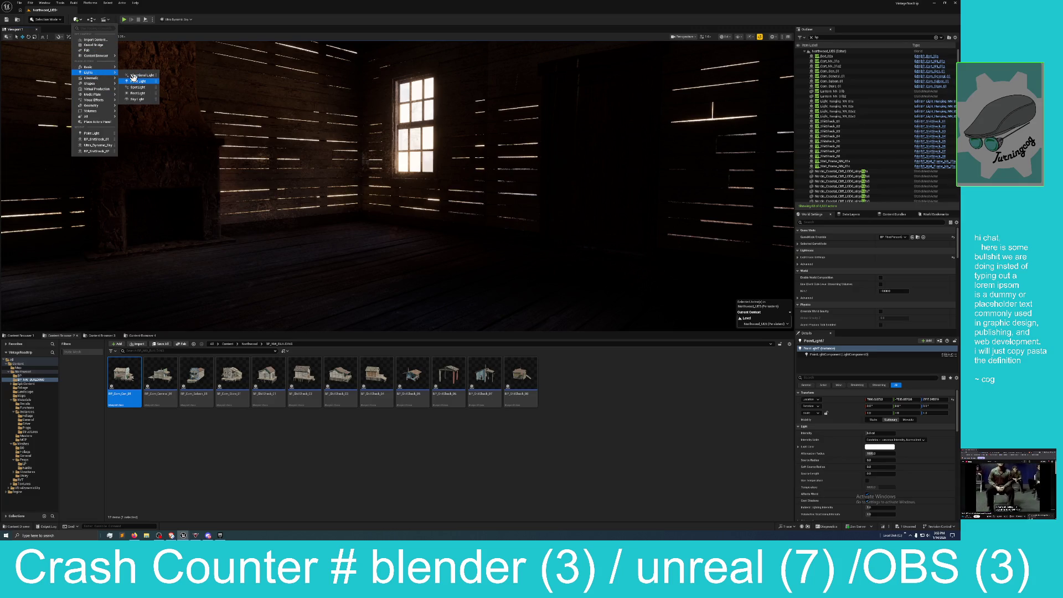
{"action": "left_click", "coordinate": [135, 82]}
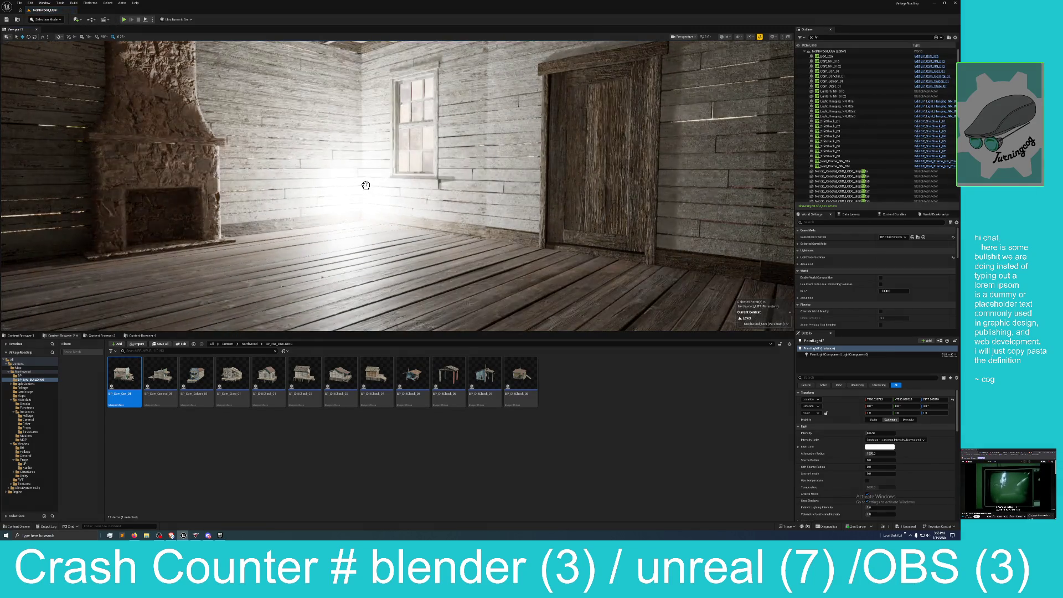
{"action": "mouse_move", "coordinate": [348, 183]}
{"action": "left_mouse_down"}
{"action": "mouse_move", "coordinate": [354, 144]}
{"action": "mouse_move", "coordinate": [332, 166]}
{"action": "mouse_move", "coordinate": [310, 166]}
{"action": "mouse_move", "coordinate": [332, 172]}
{"action": "mouse_move", "coordinate": [360, 155]}
{"action": "left_mouse_up"}
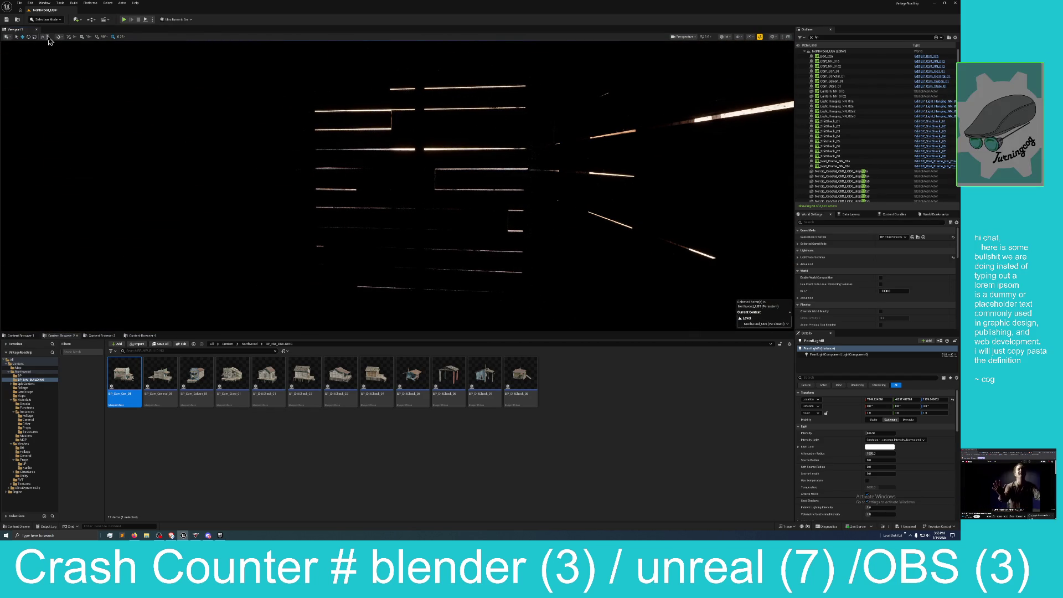
{"action": "left_click", "coordinate": [77, 19]}
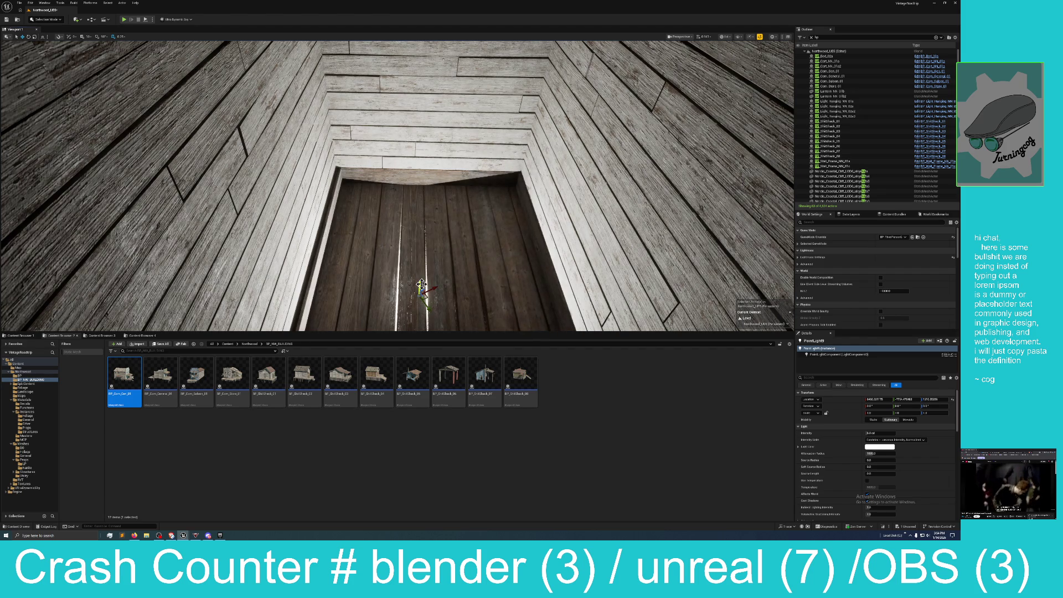
{"action": "mouse_move", "coordinate": [421, 288]}
{"action": "left_mouse_down"}
{"action": "mouse_move", "coordinate": [420, 266]}
{"action": "mouse_move", "coordinate": [335, 193]}
{"action": "mouse_move", "coordinate": [415, 214]}
{"action": "left_mouse_up"}
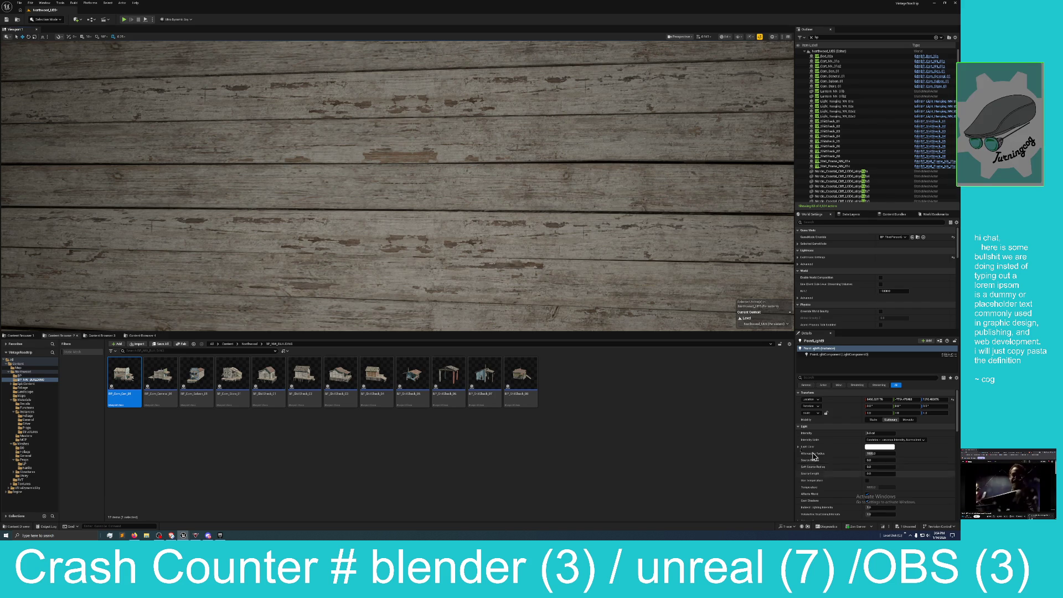
{"action": "left_click_drag", "start_coordinate": [517, 304], "coordinate": [518, 305]}
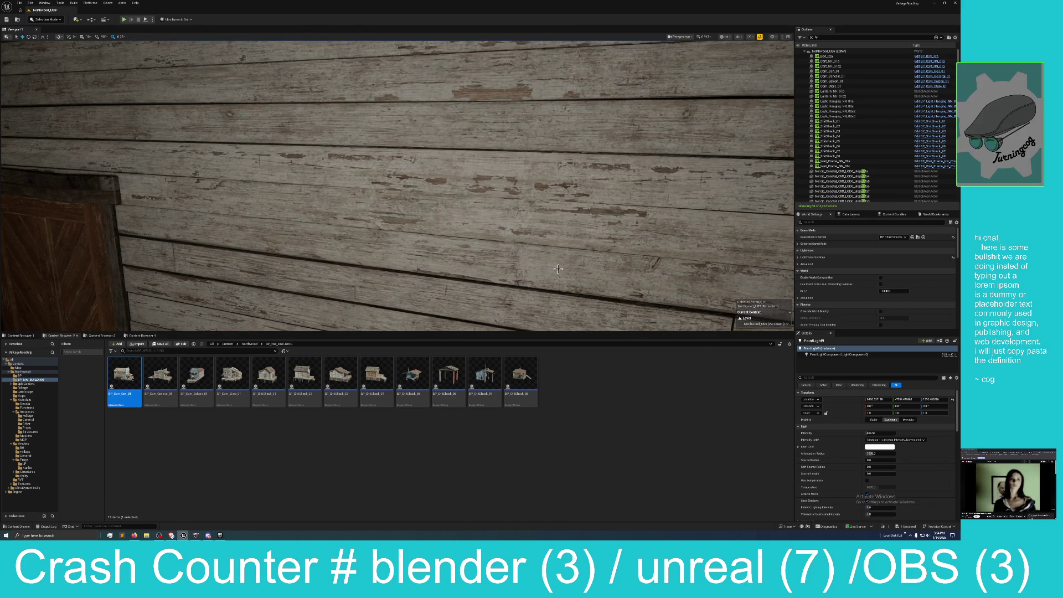
{"action": "left_click_drag", "start_coordinate": [517, 304], "coordinate": [518, 304]}
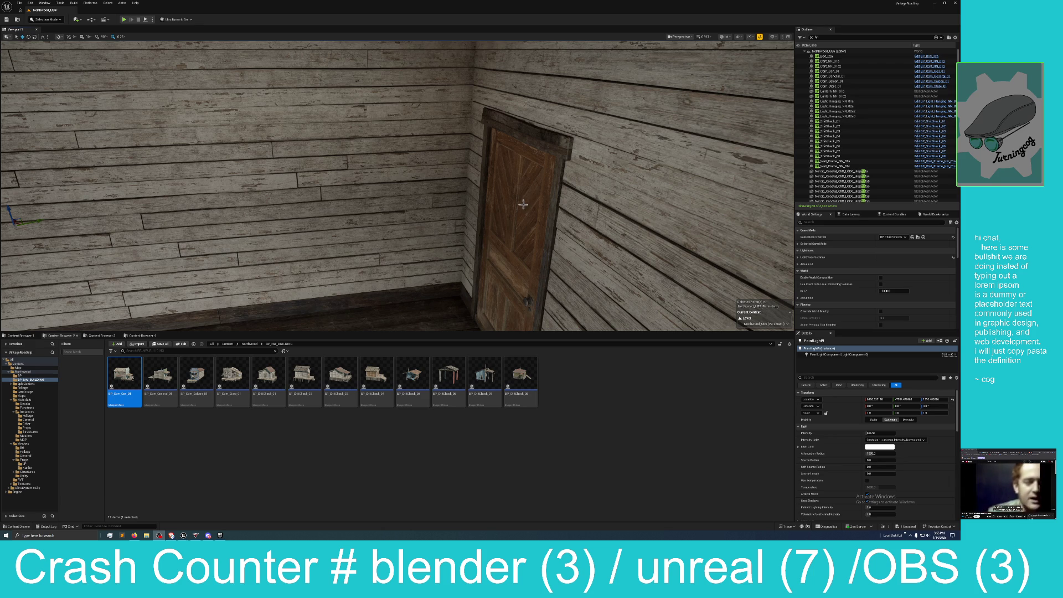
{"action": "mouse_move", "coordinate": [523, 204]}
{"action": "left_mouse_down"}
{"action": "mouse_move", "coordinate": [273, 171]}
{"action": "mouse_move", "coordinate": [304, 171]}
{"action": "mouse_move", "coordinate": [399, 226]}
{"action": "mouse_move", "coordinate": [420, 222]}
{"action": "mouse_move", "coordinate": [421, 160]}
{"action": "mouse_move", "coordinate": [294, 167]}
{"action": "left_mouse_up"}
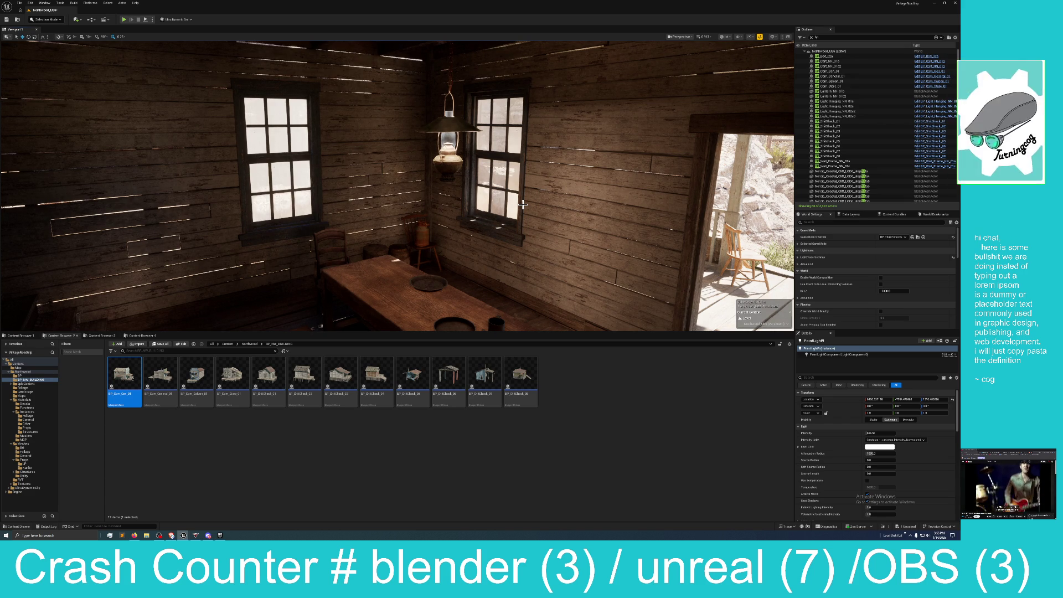
{"action": "mouse_move", "coordinate": [462, 218]}
{"action": "left_mouse_down"}
{"action": "mouse_move", "coordinate": [443, 177]}
{"action": "mouse_move", "coordinate": [548, 144]}
{"action": "left_mouse_up"}
Select two interior walls, the middle and right window walls, and the middle window frame
{"action": "left_click", "coordinate": [443, 177]}
{"action": "left_click", "coordinate": [484, 179], "text": "ctrl"}
{"action": "left_click_drag", "start_coordinate": [475, 160], "coordinate": [491, 160]}
{"action": "left_click", "coordinate": [451, 161], "text": "ctrl"}
{"action": "left_click", "coordinate": [640, 183], "text": "ctrl"}
{"action": "left_click", "coordinate": [544, 160], "text": "ctrl"}
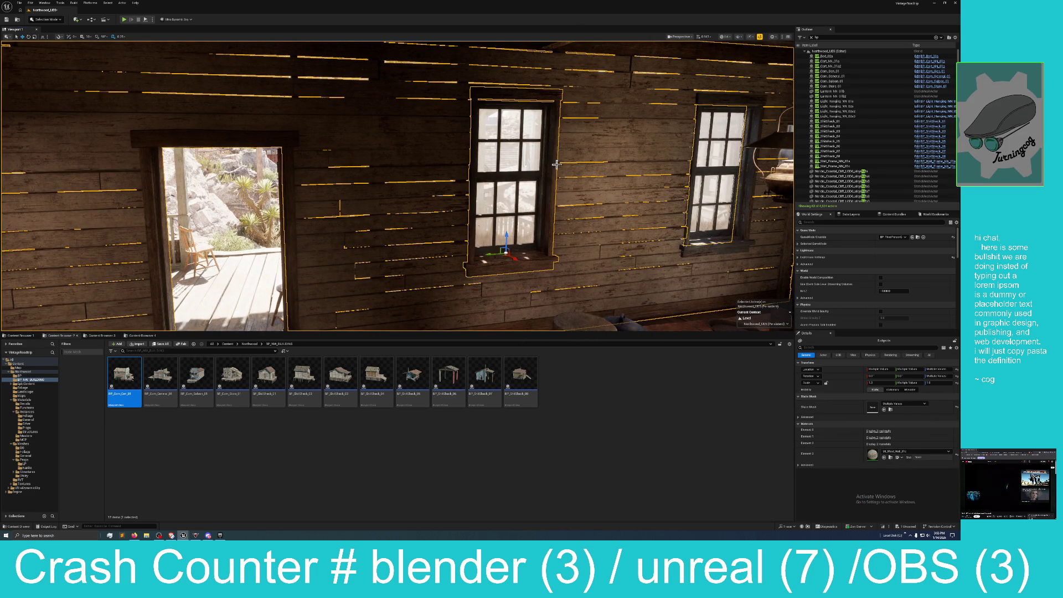
{"action": "left_click_drag", "start_coordinate": [696, 179], "coordinate": [653, 169]}
Add a window frame, the left wall with its window, outer trim, lantern wall and shelf wall
{"action": "left_click", "coordinate": [334, 177], "text": "ctrl"}
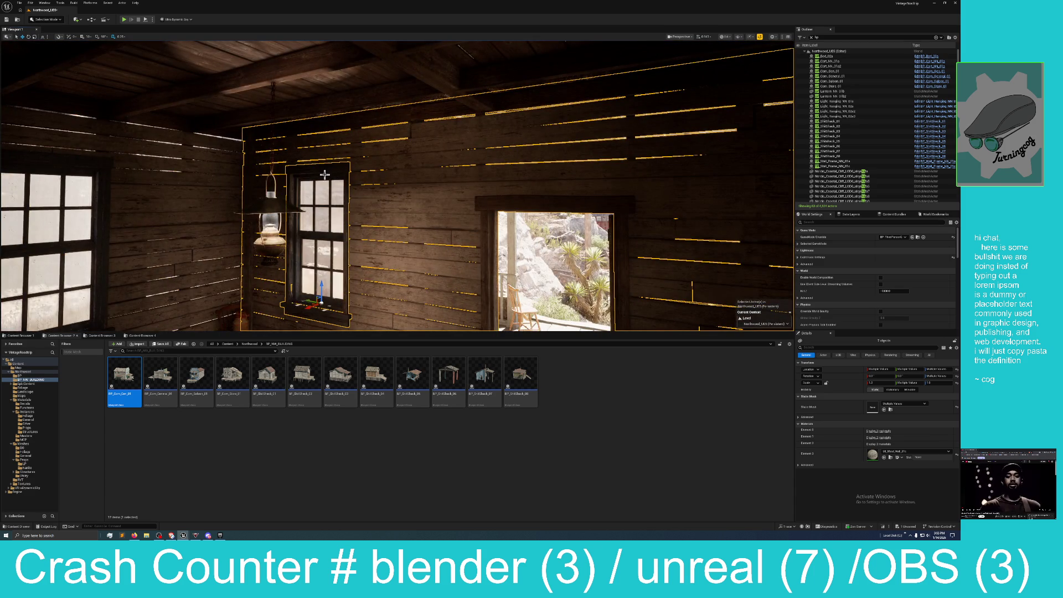
{"action": "left_click_drag", "start_coordinate": [333, 177], "coordinate": [310, 176]}
{"action": "left_click", "coordinate": [395, 182], "text": "ctrl"}
{"action": "left_click", "coordinate": [353, 155], "text": "ctrl"}
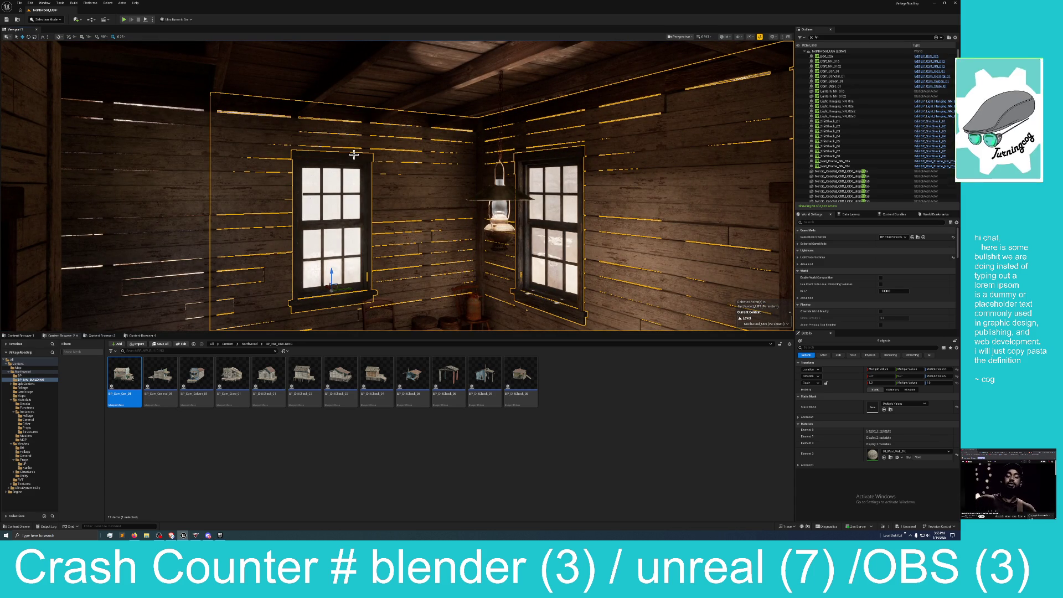
{"action": "mouse_move", "coordinate": [354, 154]}
{"action": "left_mouse_down"}
{"action": "mouse_move", "coordinate": [321, 138]}
{"action": "mouse_move", "coordinate": [421, 183]}
{"action": "mouse_move", "coordinate": [359, 200]}
{"action": "mouse_move", "coordinate": [294, 196]}
{"action": "left_mouse_up"}
{"action": "left_click", "coordinate": [421, 182], "text": "ctrl"}
{"action": "left_click", "coordinate": [374, 166], "text": "ctrl"}
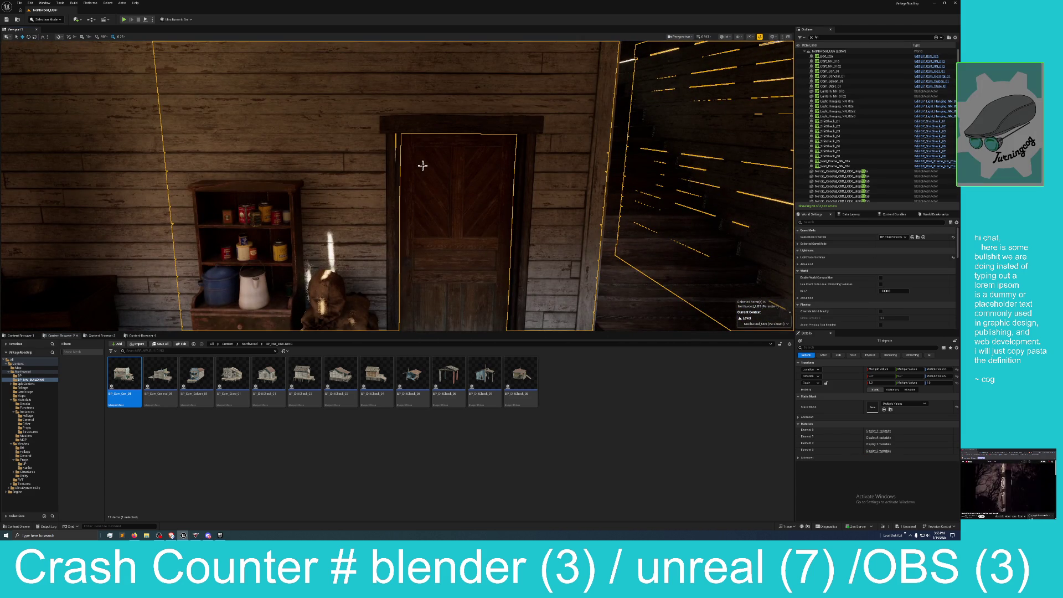
Add two inner partition wall pieces to the selection, then swing toward the porch doorway
{"action": "mouse_move", "coordinate": [277, 157]}
{"action": "left_mouse_down"}
{"action": "mouse_move", "coordinate": [238, 158]}
{"action": "mouse_move", "coordinate": [276, 158]}
{"action": "left_mouse_up"}
{"action": "left_click", "coordinate": [298, 165], "text": "ctrl"}
{"action": "left_click", "coordinate": [238, 159], "text": "ctrl"}
{"action": "left_click_drag", "start_coordinate": [196, 151], "coordinate": [193, 138]}
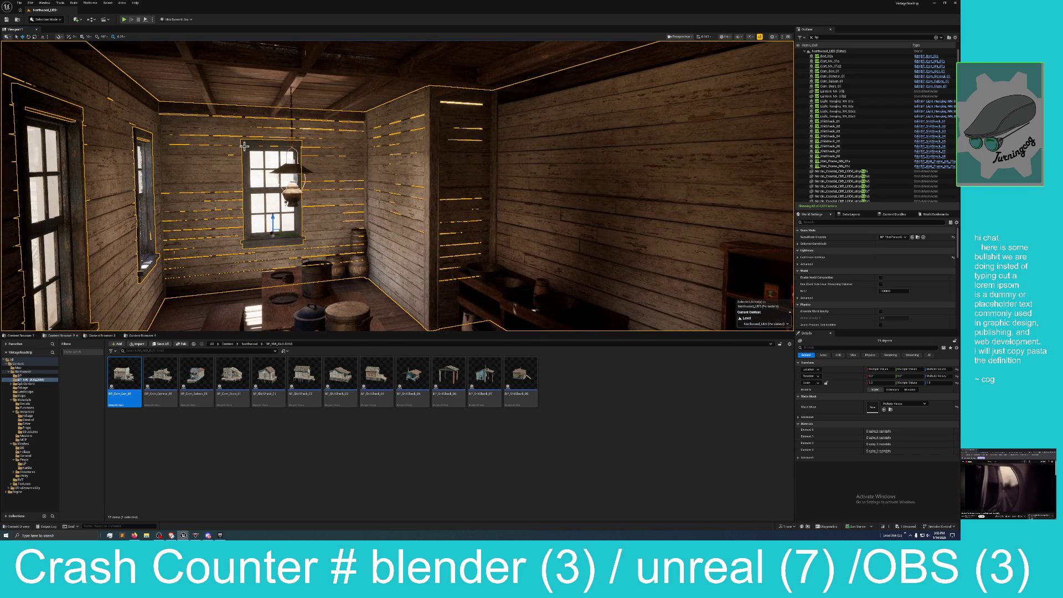
{"action": "mouse_move", "coordinate": [244, 145]}
{"action": "left_mouse_down"}
{"action": "mouse_move", "coordinate": [199, 147]}
{"action": "mouse_move", "coordinate": [244, 146]}
{"action": "left_mouse_up"}
{"action": "mouse_move", "coordinate": [343, 189]}
{"action": "left_mouse_down"}
{"action": "mouse_move", "coordinate": [324, 204]}
{"action": "mouse_move", "coordinate": [360, 205]}
{"action": "mouse_move", "coordinate": [343, 208]}
{"action": "mouse_move", "coordinate": [349, 225]}
{"action": "mouse_move", "coordinate": [337, 213]}
{"action": "mouse_move", "coordinate": [463, 169]}
{"action": "left_mouse_up"}
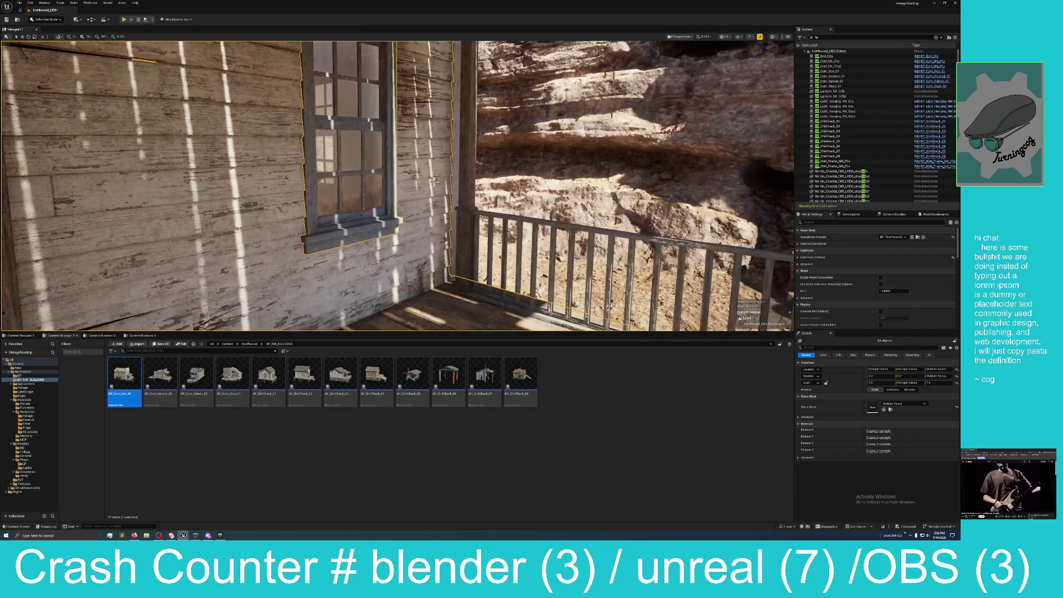
Add another house piece and the vertical porch post to the selection
{"action": "left_click", "coordinate": [456, 157], "text": "ctrl"}
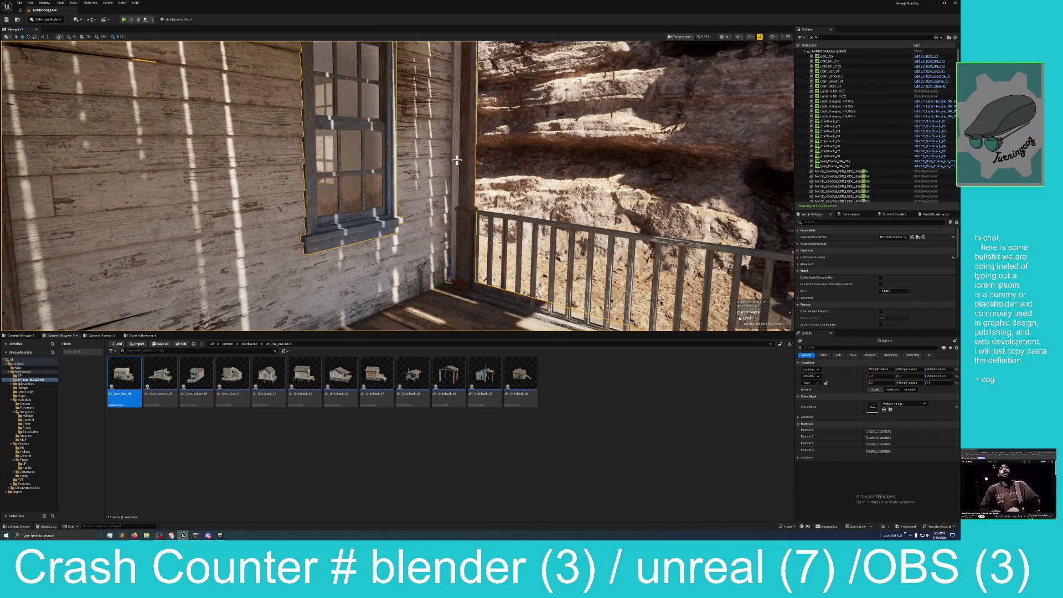
{"action": "left_click_drag", "start_coordinate": [496, 216], "coordinate": [587, 218]}
{"action": "left_click", "coordinate": [447, 162], "text": "ctrl"}
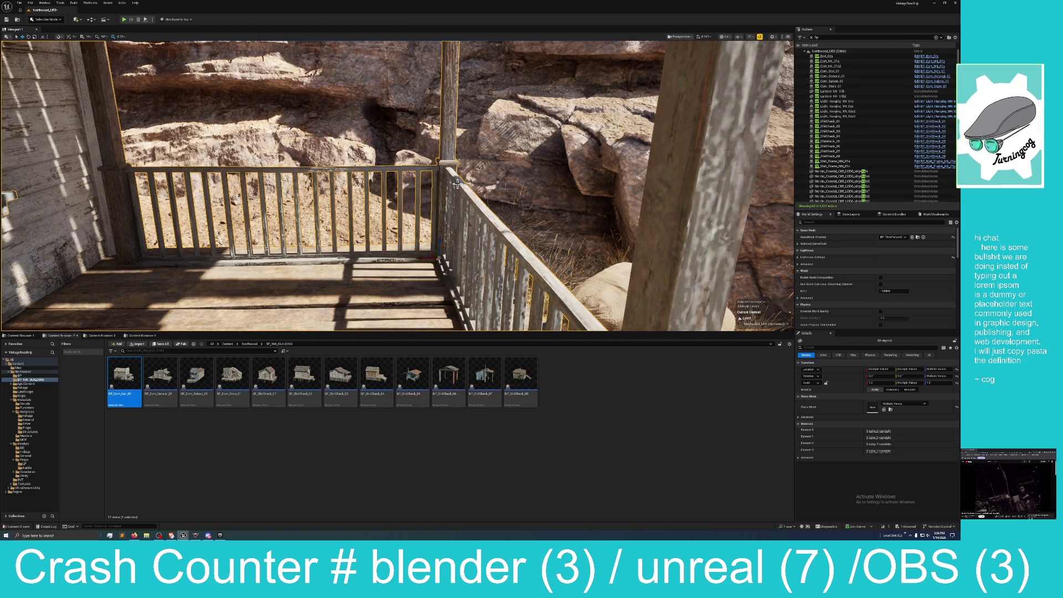
{"action": "mouse_move", "coordinate": [457, 183]}
{"action": "left_mouse_down"}
{"action": "mouse_move", "coordinate": [542, 183]}
{"action": "mouse_move", "coordinate": [441, 153]}
{"action": "mouse_move", "coordinate": [332, 156]}
{"action": "left_mouse_up"}
{"action": "key", "text": "Up"}
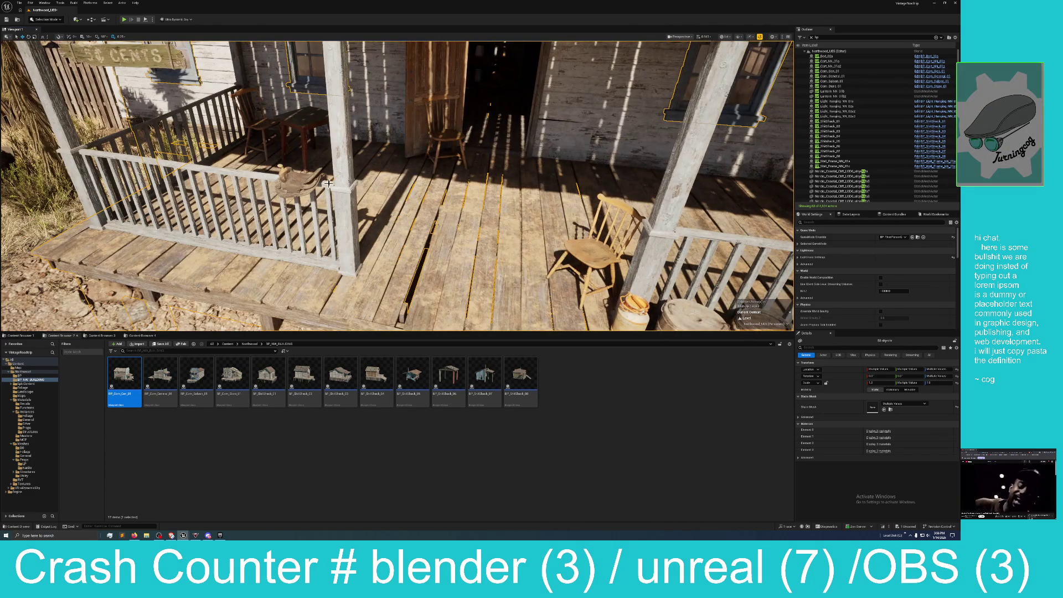
Add the porch railing, left railing and left fence, then fly to the next house front
{"action": "left_click", "coordinate": [247, 176], "text": "ctrl"}
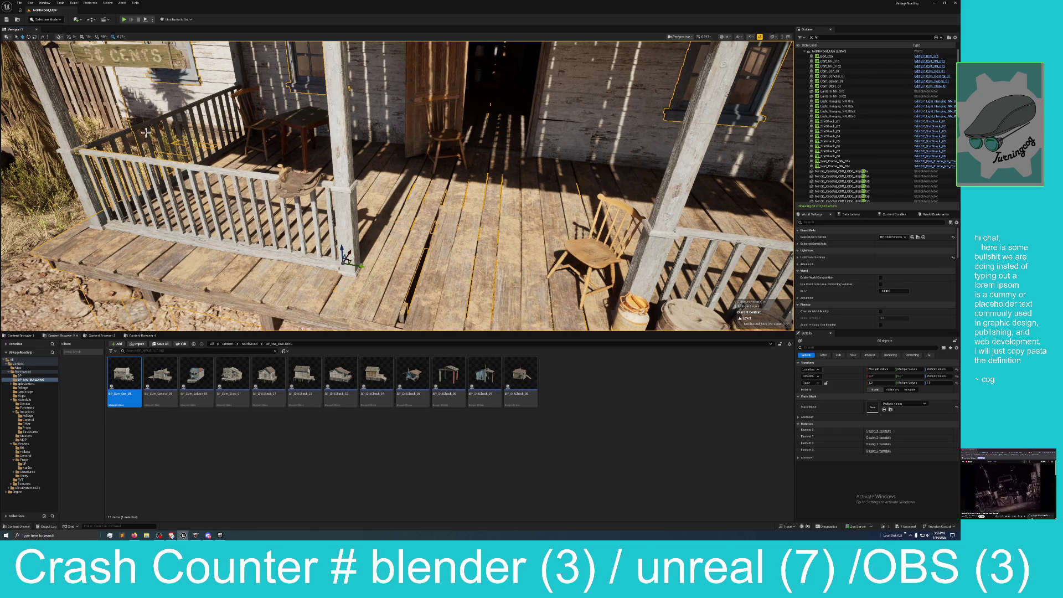
{"action": "left_click", "coordinate": [123, 132], "text": "ctrl"}
{"action": "left_click", "coordinate": [63, 143], "text": "ctrl"}
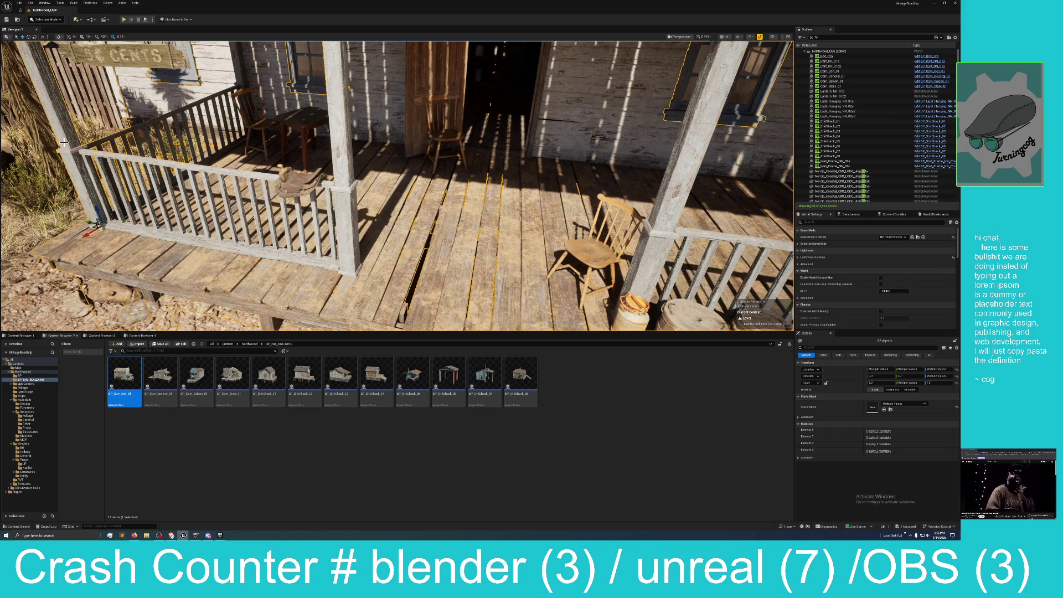
{"action": "mouse_move", "coordinate": [123, 145]}
{"action": "left_mouse_down"}
{"action": "mouse_move", "coordinate": [160, 132]}
{"action": "mouse_move", "coordinate": [187, 83]}
{"action": "left_mouse_up"}
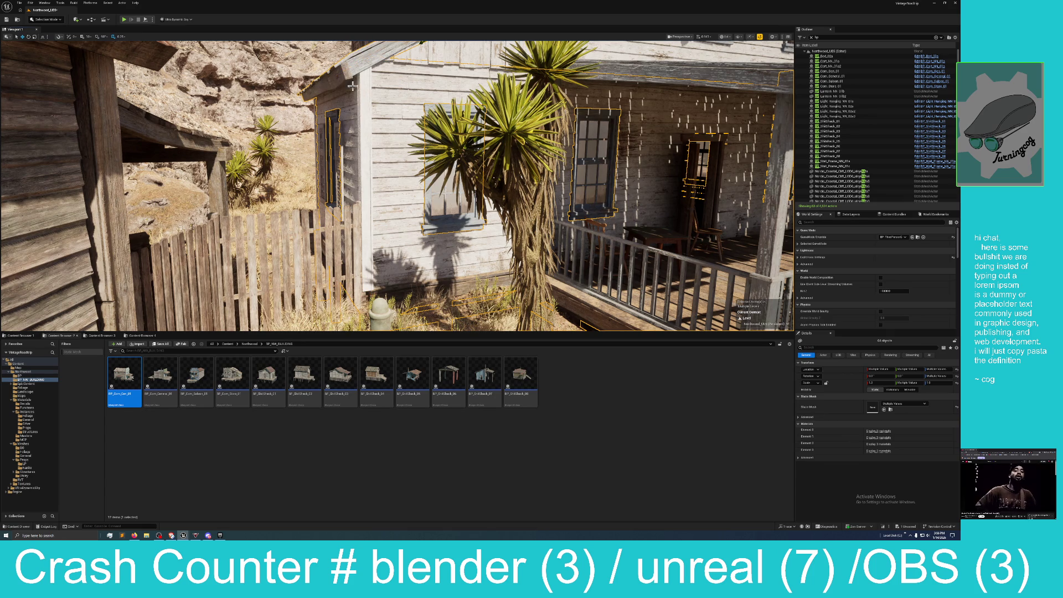
{"action": "mouse_move", "coordinate": [361, 100]}
{"action": "left_mouse_down"}
{"action": "mouse_move", "coordinate": [347, 97]}
{"action": "mouse_move", "coordinate": [361, 100]}
{"action": "left_mouse_up"}
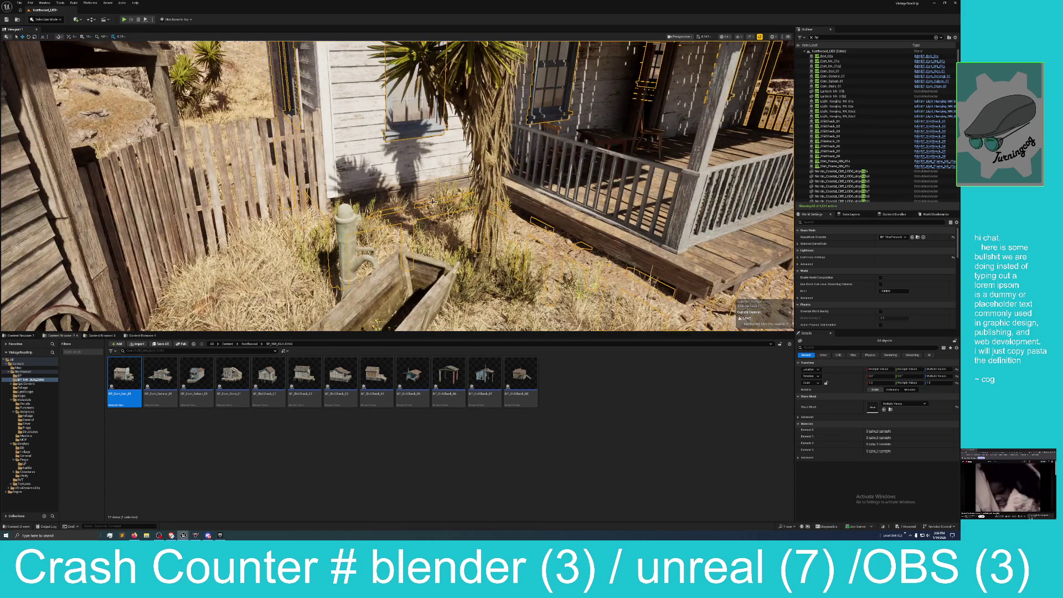
{"action": "left_click_drag", "start_coordinate": [509, 189], "coordinate": [632, 186]}
{"action": "left_click_drag", "start_coordinate": [586, 193], "coordinate": [664, 197]}
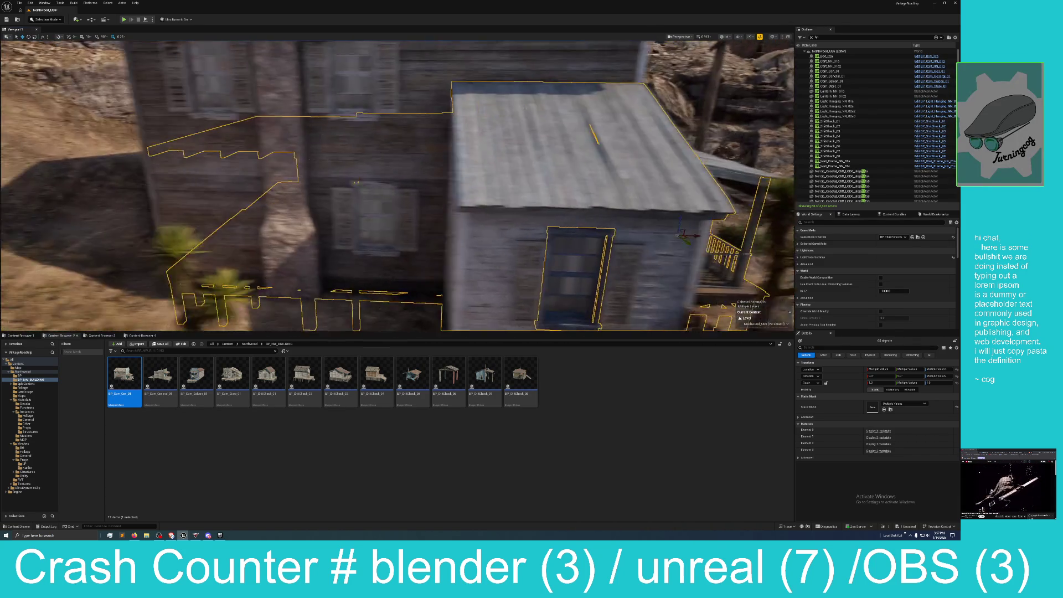
Select the chimney, left and upper-left walls, and the upper-left, upper-middle, right and left windows
{"action": "left_click", "coordinate": [318, 147], "text": "ctrl"}
{"action": "left_click", "coordinate": [252, 172], "text": "ctrl"}
{"action": "left_click", "coordinate": [172, 120], "text": "ctrl"}
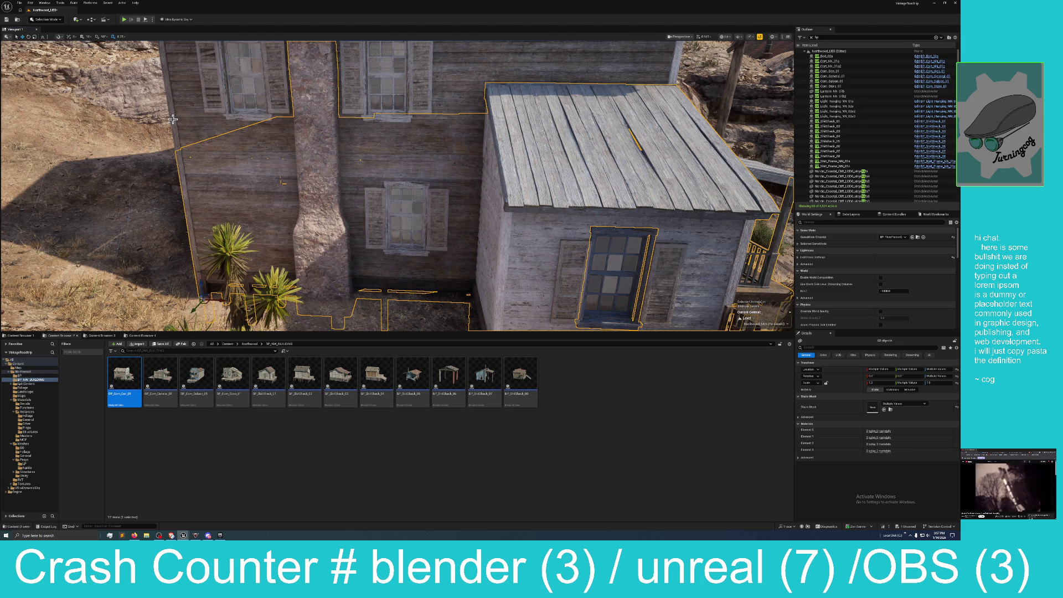
{"action": "left_click", "coordinate": [239, 128], "text": "ctrl"}
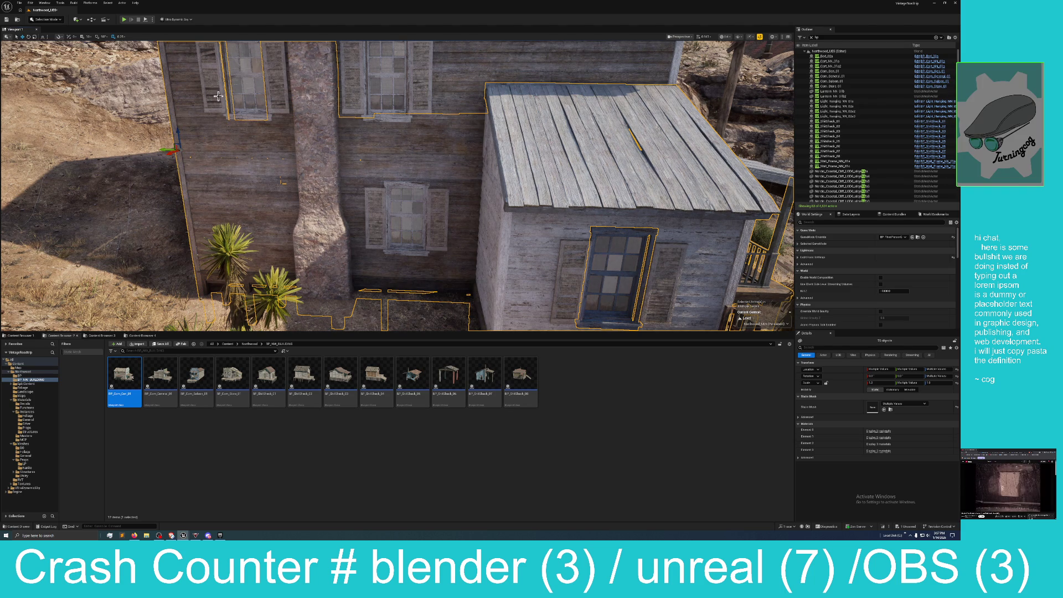
{"action": "left_click", "coordinate": [344, 104], "text": "ctrl"}
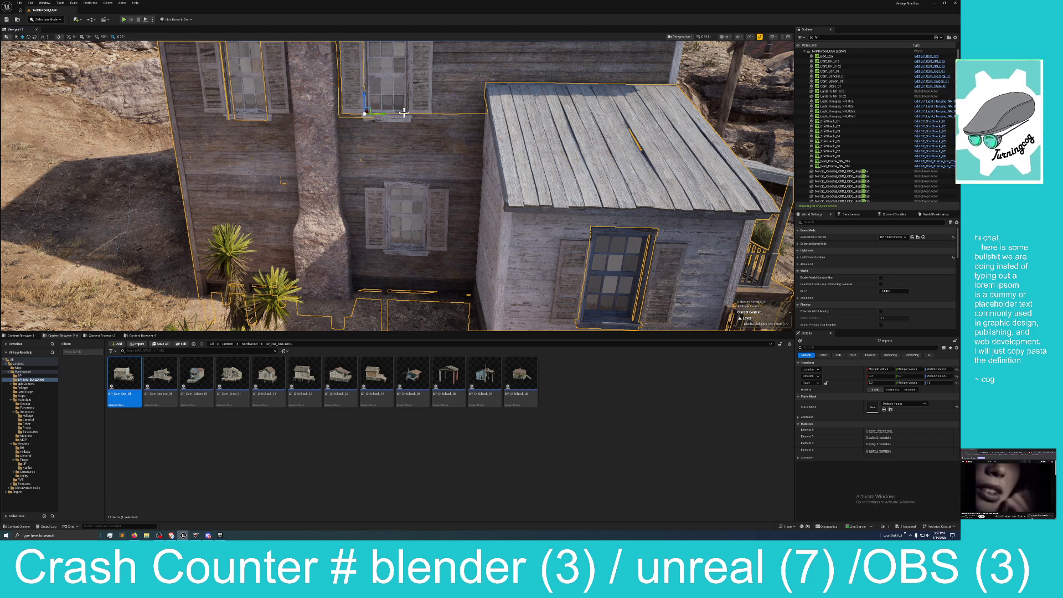
{"action": "scroll", "coordinate": [463, 128], "scroll_direction": "down", "scroll_amount": 5}
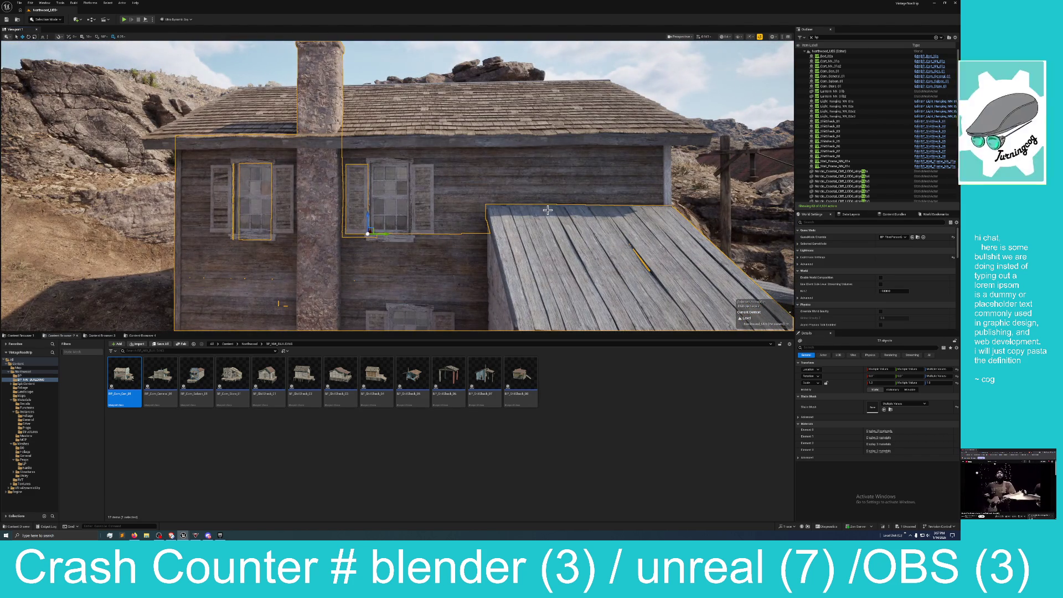
{"action": "left_click", "coordinate": [437, 175], "text": "ctrl"}
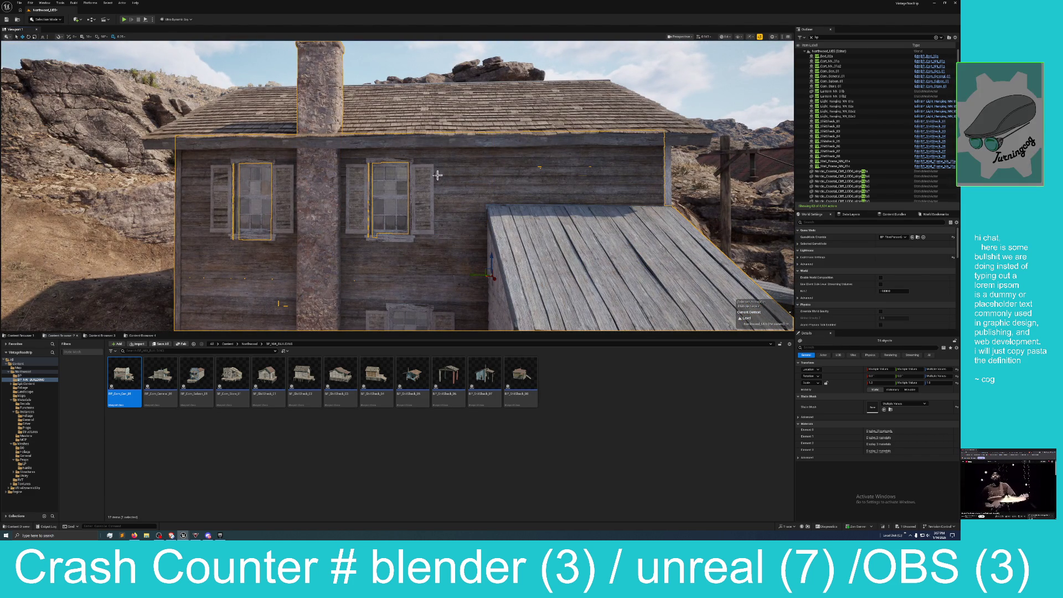
{"action": "left_click", "coordinate": [405, 171], "text": "ctrl"}
{"action": "left_click", "coordinate": [266, 172], "text": "ctrl"}
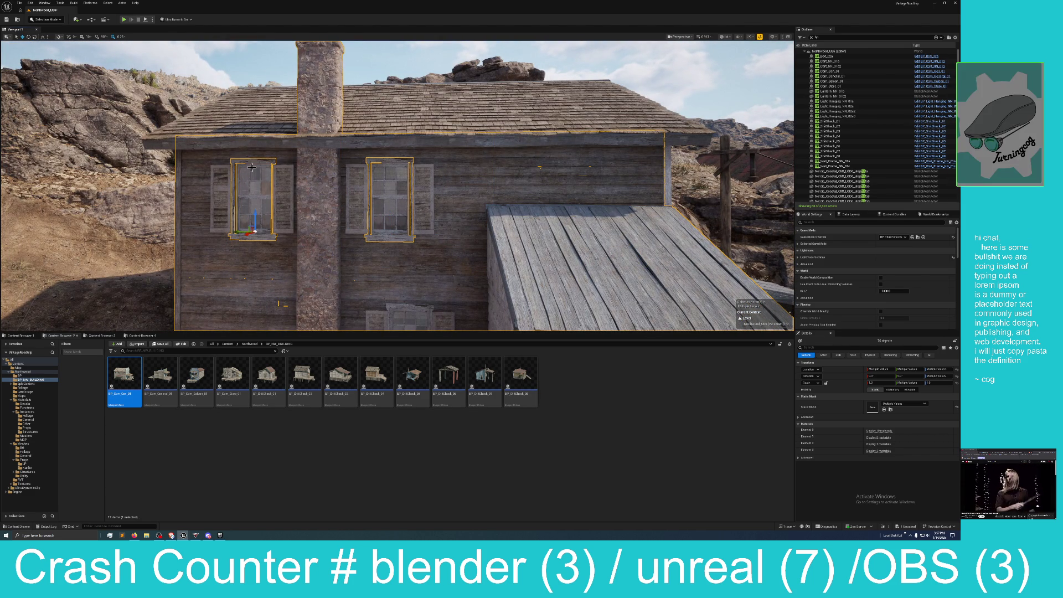
Add the roof, left roof section, lower-left wall with its window, upper window and more walls
{"action": "mouse_move", "coordinate": [417, 165]}
{"action": "left_mouse_down"}
{"action": "mouse_move", "coordinate": [443, 144]}
{"action": "mouse_move", "coordinate": [525, 173]}
{"action": "left_mouse_up"}
{"action": "left_click", "coordinate": [628, 195], "text": "ctrl"}
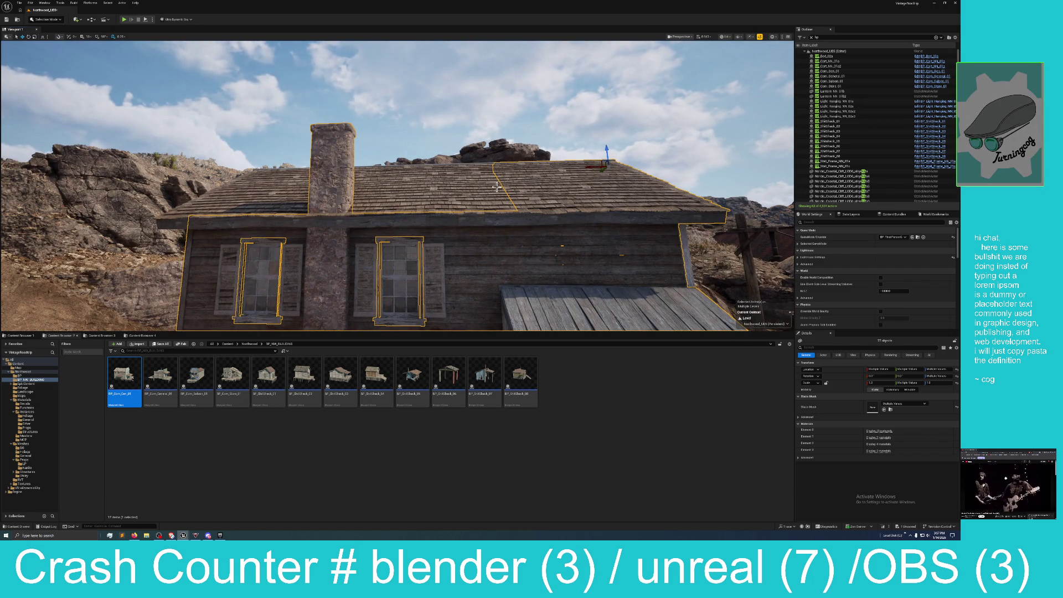
{"action": "left_click", "coordinate": [266, 192], "text": "ctrl"}
{"action": "left_click_drag", "start_coordinate": [266, 193], "coordinate": [221, 193]}
{"action": "left_click_drag", "start_coordinate": [323, 258], "coordinate": [323, 257]}
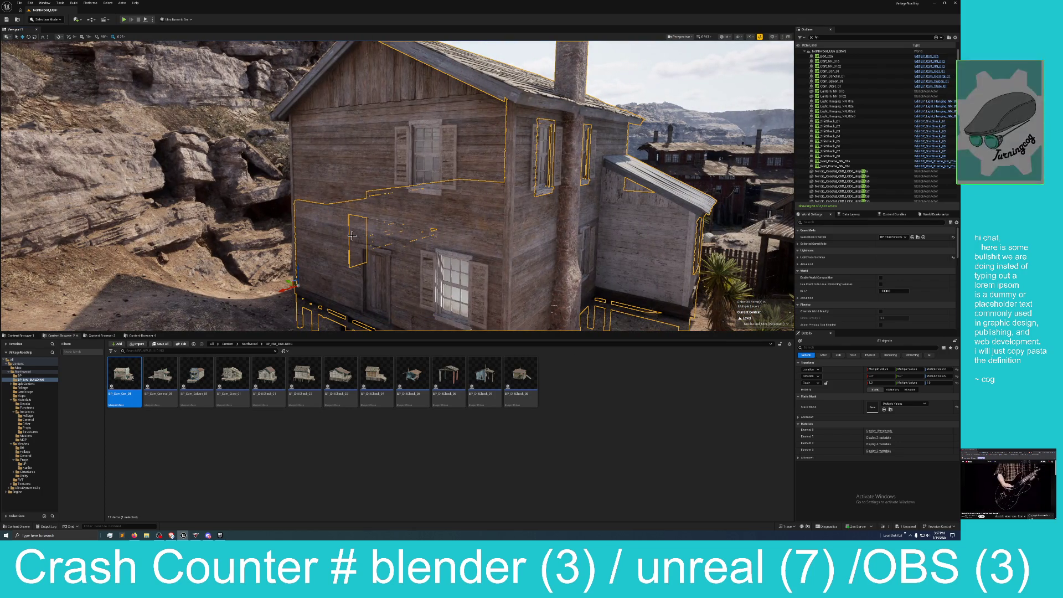
{"action": "left_click", "coordinate": [323, 257], "text": "ctrl"}
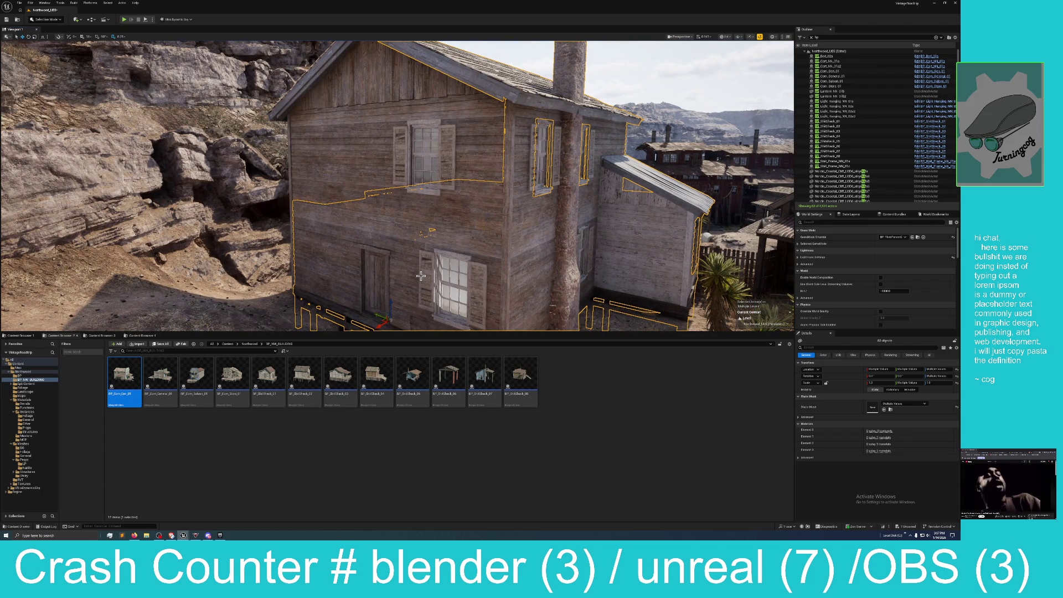
{"action": "left_click", "coordinate": [444, 274], "text": "ctrl"}
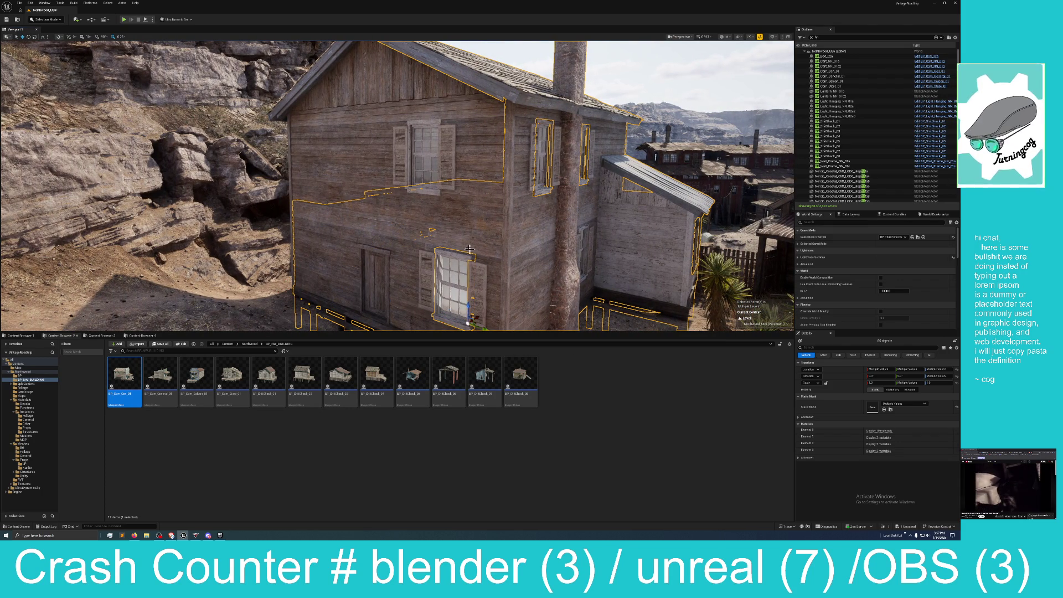
{"action": "left_click", "coordinate": [432, 160], "text": "ctrl"}
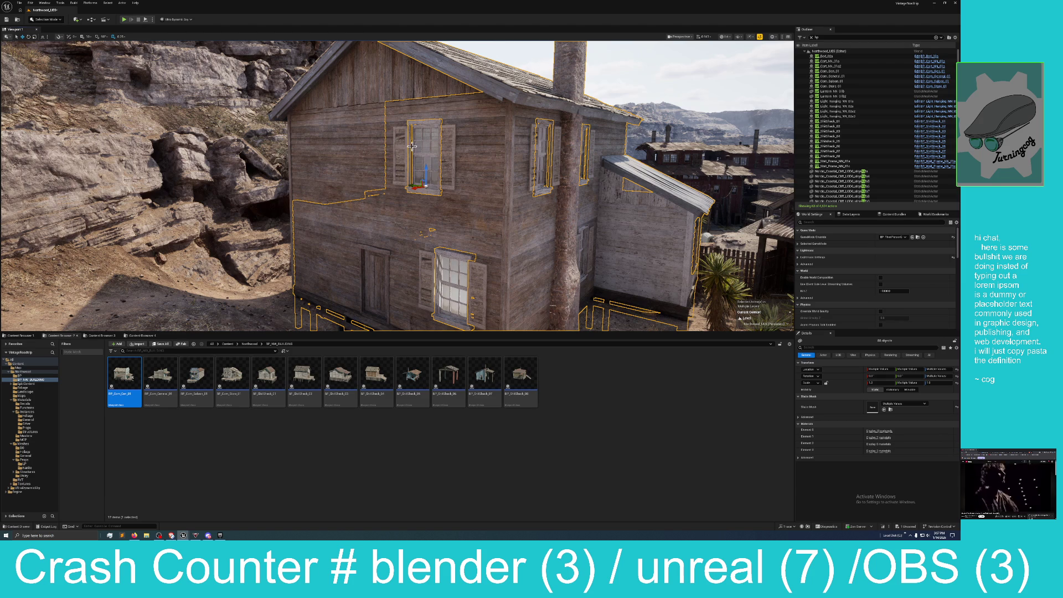
{"action": "left_click", "coordinate": [298, 145], "text": "ctrl"}
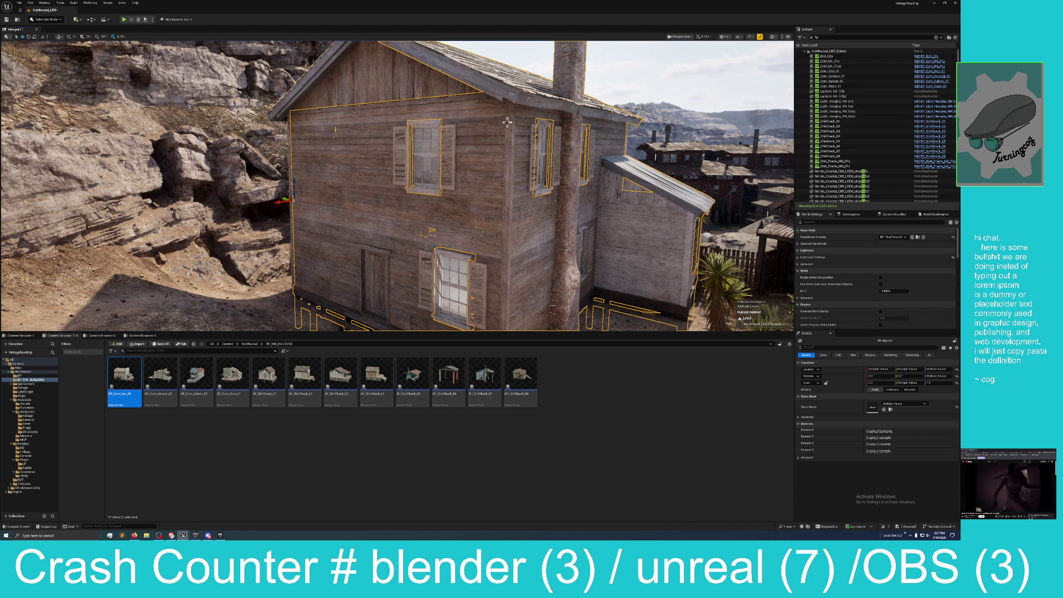
{"action": "left_click", "coordinate": [291, 216], "text": "ctrl"}
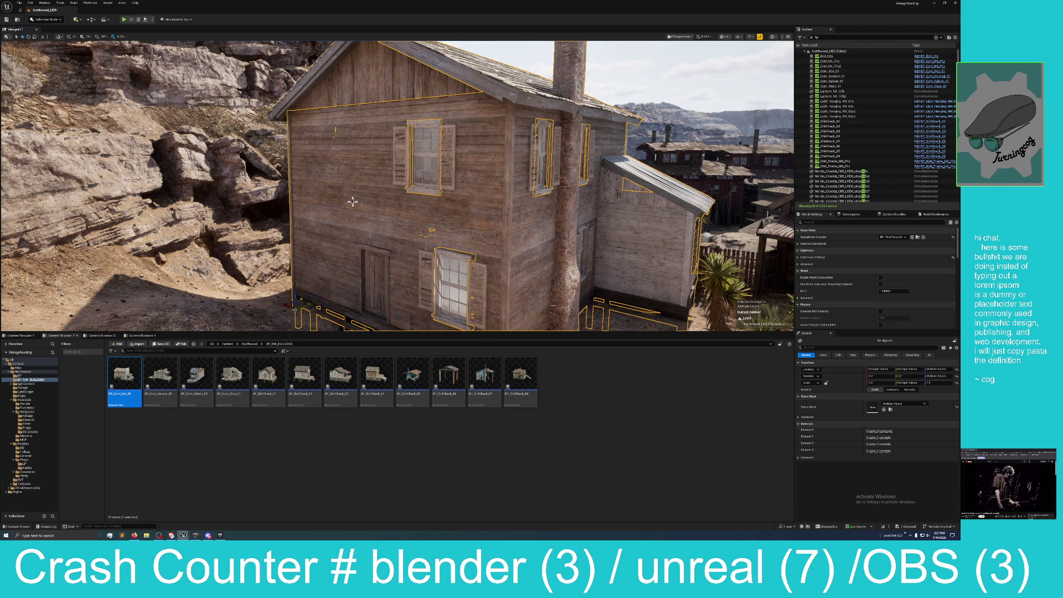
Add the roof-edge pieces, vertical trim pieces, window shutter and middle window frame to the selection
{"action": "left_click_drag", "start_coordinate": [352, 202], "coordinate": [396, 201]}
{"action": "left_click", "coordinate": [311, 114], "text": "ctrl"}
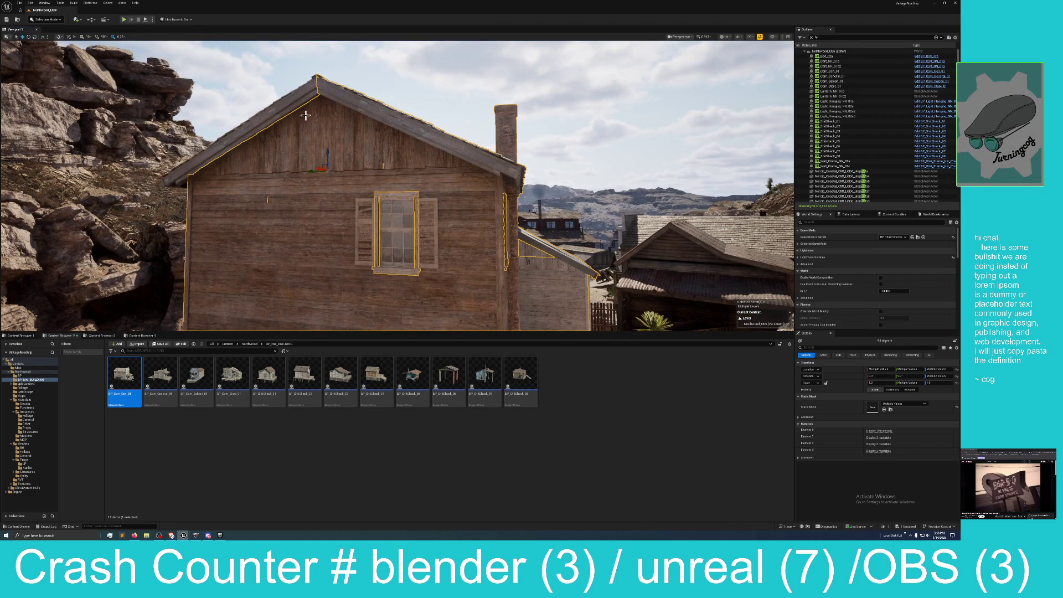
{"action": "left_click", "coordinate": [280, 117], "text": "ctrl"}
{"action": "left_click_drag", "start_coordinate": [279, 117], "coordinate": [296, 118]}
{"action": "left_click_drag", "start_coordinate": [246, 144], "coordinate": [268, 144]}
{"action": "left_click", "coordinate": [301, 166], "text": "ctrl"}
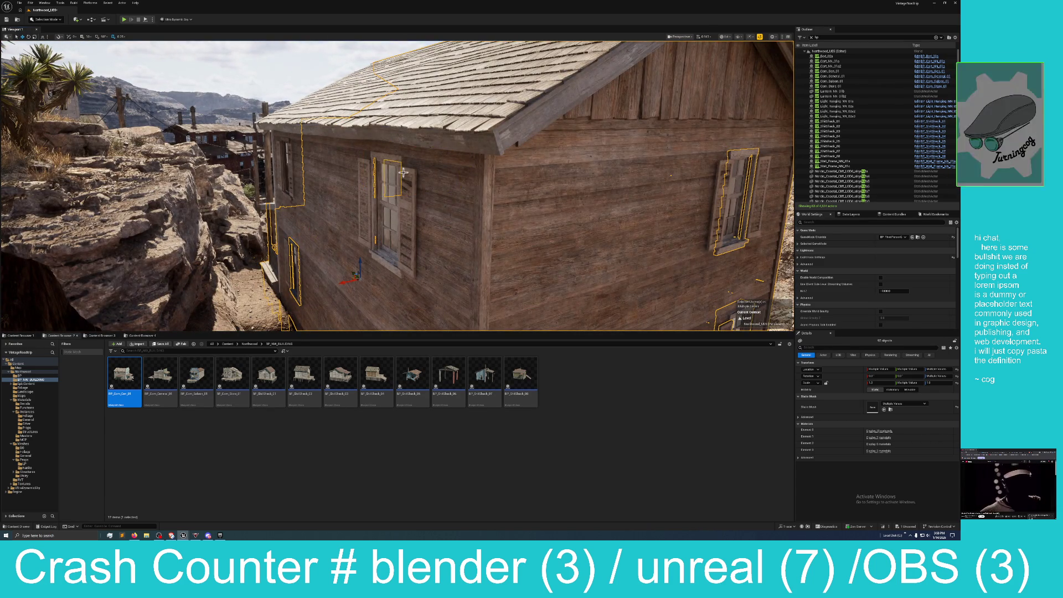
{"action": "left_click", "coordinate": [403, 173], "text": "ctrl"}
{"action": "left_click", "coordinate": [374, 178], "text": "ctrl"}
{"action": "left_click", "coordinate": [290, 163], "text": "ctrl"}
{"action": "left_click", "coordinate": [281, 159], "text": "ctrl"}
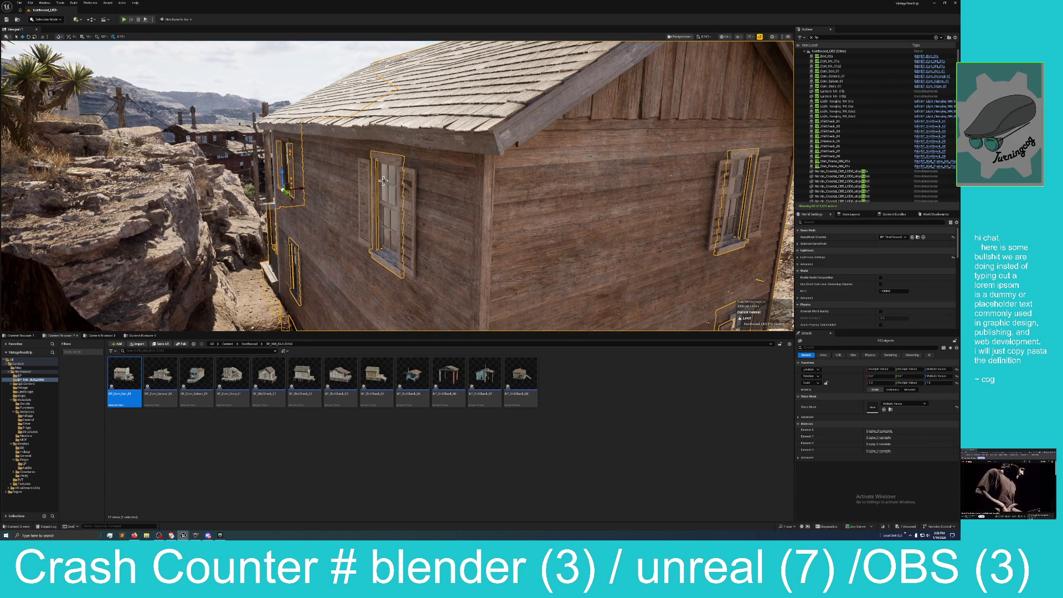
{"action": "left_click", "coordinate": [362, 180], "text": "ctrl"}
Add the side window and upper-left window frame, then frame the selection with F
{"action": "mouse_move", "coordinate": [408, 197]}
{"action": "left_mouse_down"}
{"action": "mouse_move", "coordinate": [382, 177]}
{"action": "mouse_move", "coordinate": [322, 168]}
{"action": "mouse_move", "coordinate": [288, 184]}
{"action": "left_mouse_up"}
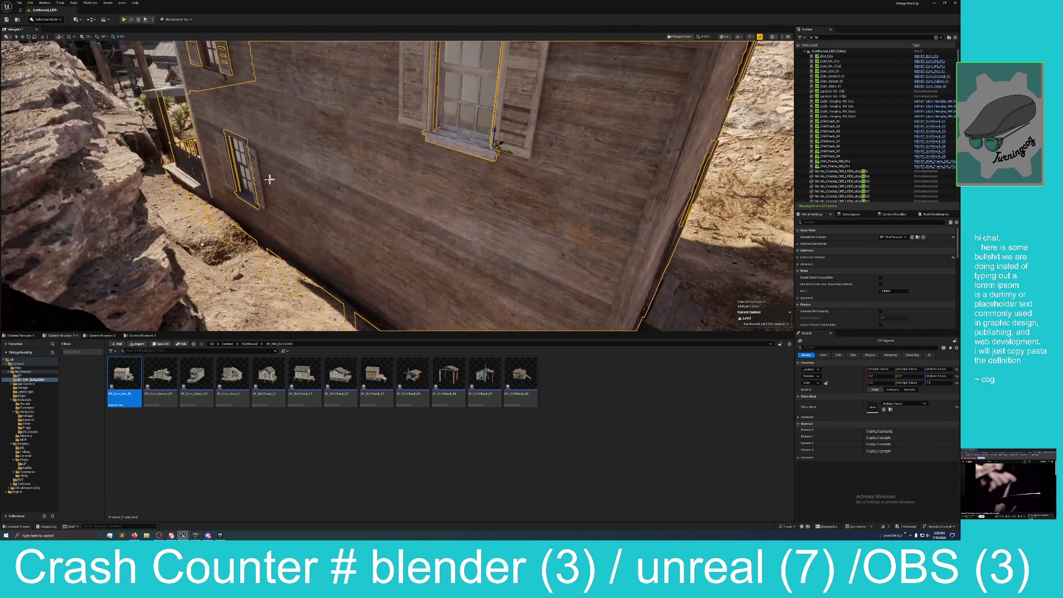
{"action": "left_click", "coordinate": [258, 171], "text": "ctrl"}
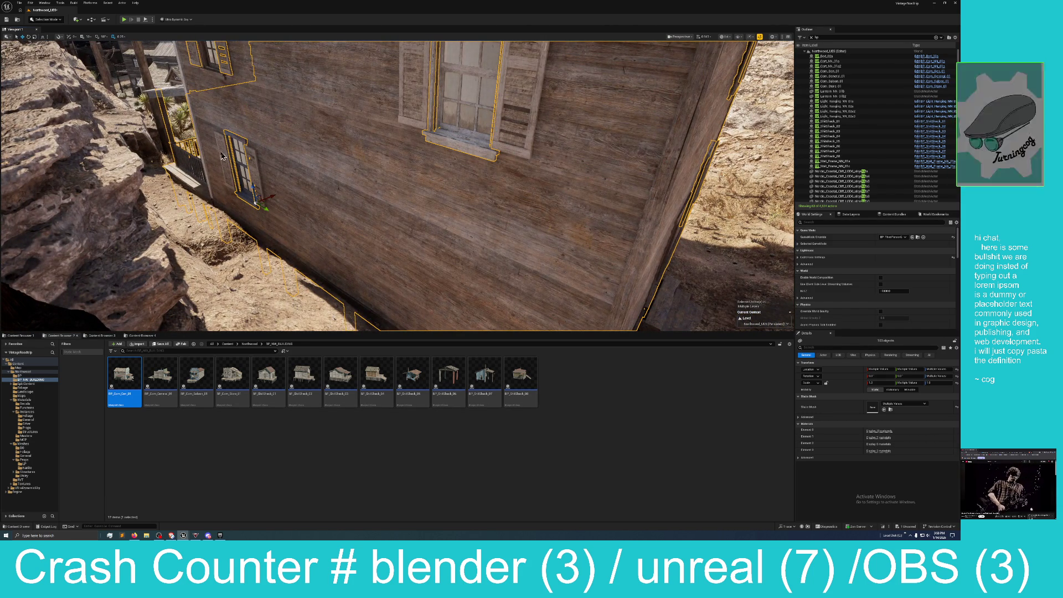
{"action": "left_click", "coordinate": [200, 83], "text": "ctrl"}
{"action": "key", "text": "f"}
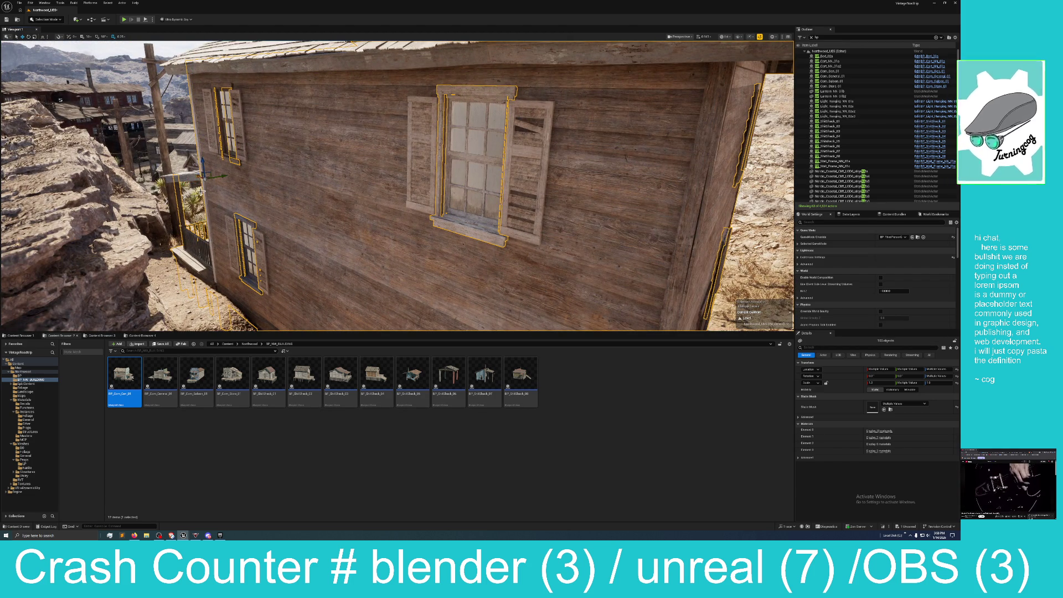
{"action": "left_click_drag", "start_coordinate": [188, 71], "coordinate": [222, 61]}
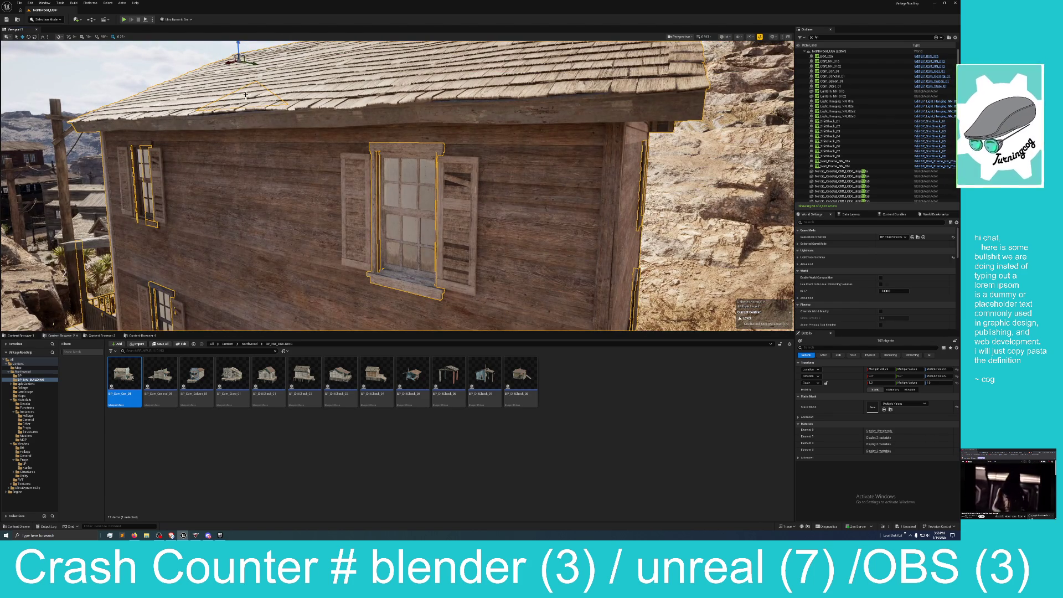
{"action": "mouse_move", "coordinate": [246, 99]}
{"action": "left_mouse_down"}
{"action": "mouse_move", "coordinate": [227, 111]}
{"action": "mouse_move", "coordinate": [244, 119]}
{"action": "left_mouse_up"}
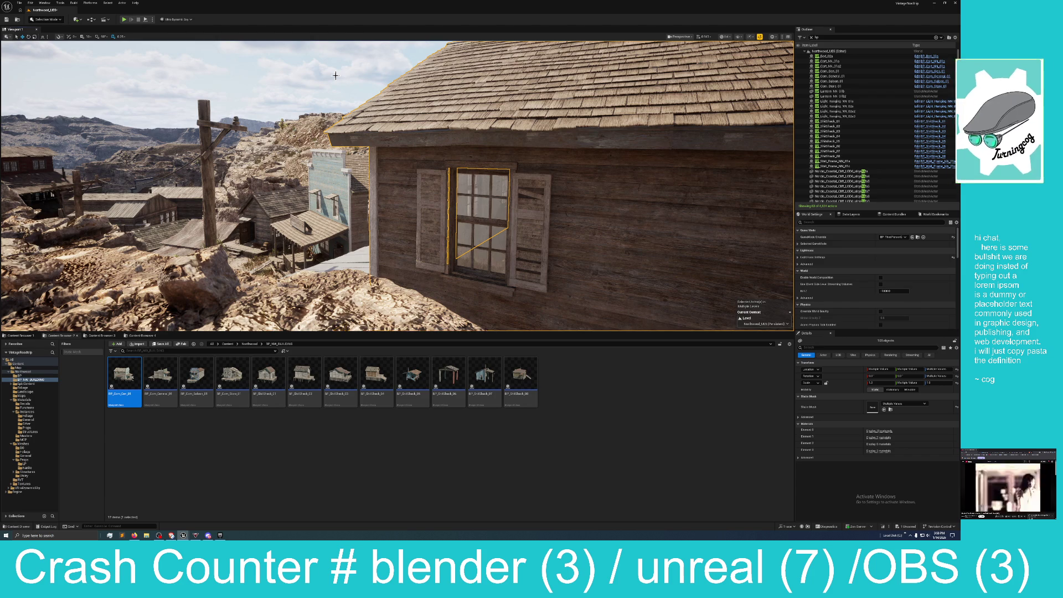
{"action": "mouse_move", "coordinate": [387, 143]}
{"action": "left_mouse_down"}
{"action": "mouse_move", "coordinate": [372, 145]}
{"action": "mouse_move", "coordinate": [392, 151]}
{"action": "left_mouse_up"}
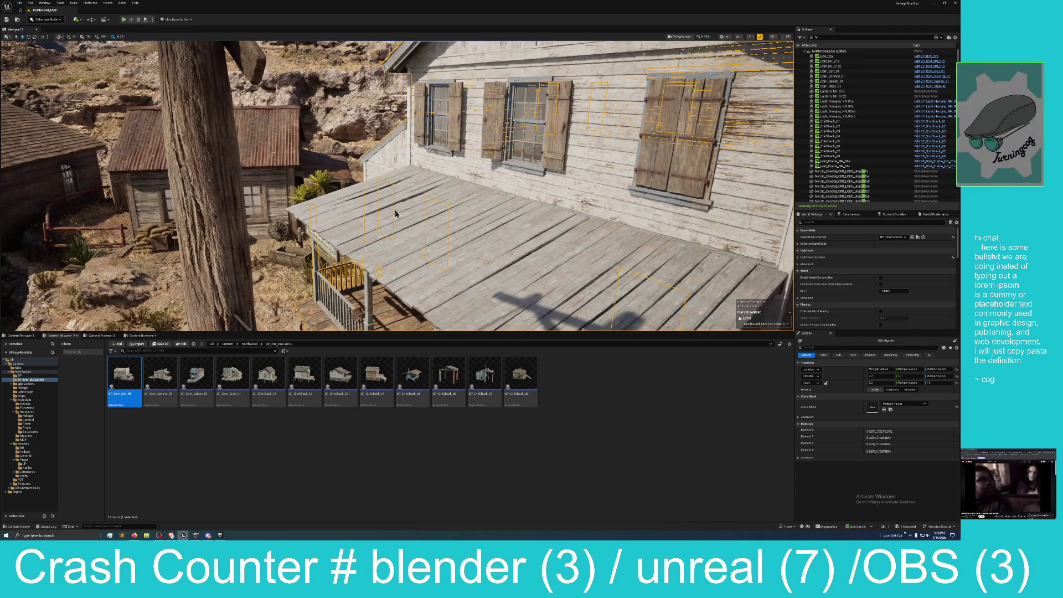
Fly around to the white building's porch and add its right window shutter to the selection
{"action": "mouse_move", "coordinate": [455, 216]}
{"action": "left_mouse_down"}
{"action": "mouse_move", "coordinate": [445, 220]}
{"action": "mouse_move", "coordinate": [409, 51]}
{"action": "left_mouse_up"}
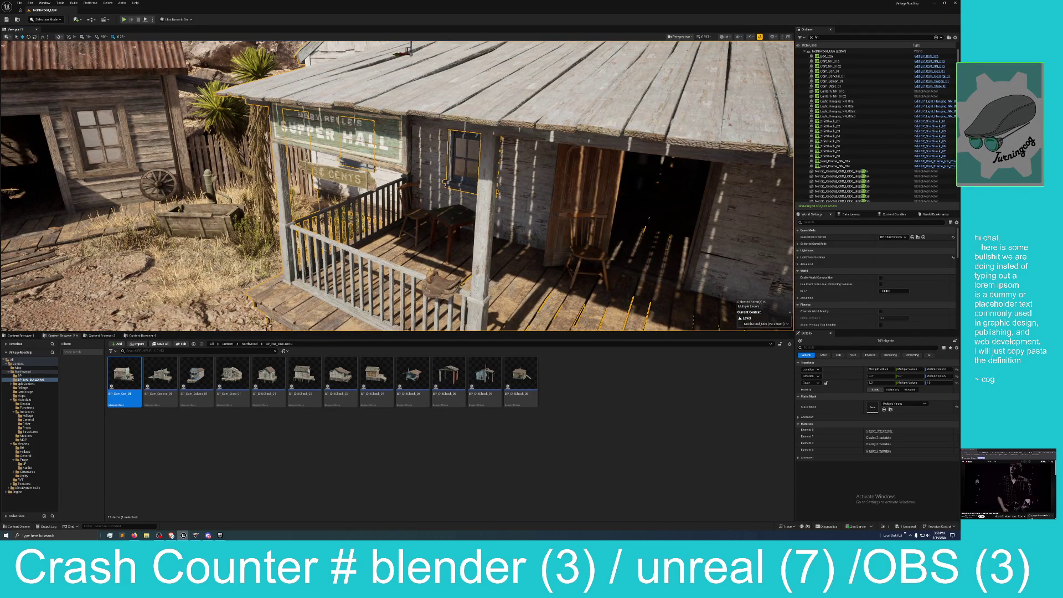
{"action": "left_click_drag", "start_coordinate": [408, 51], "coordinate": [333, 140]}
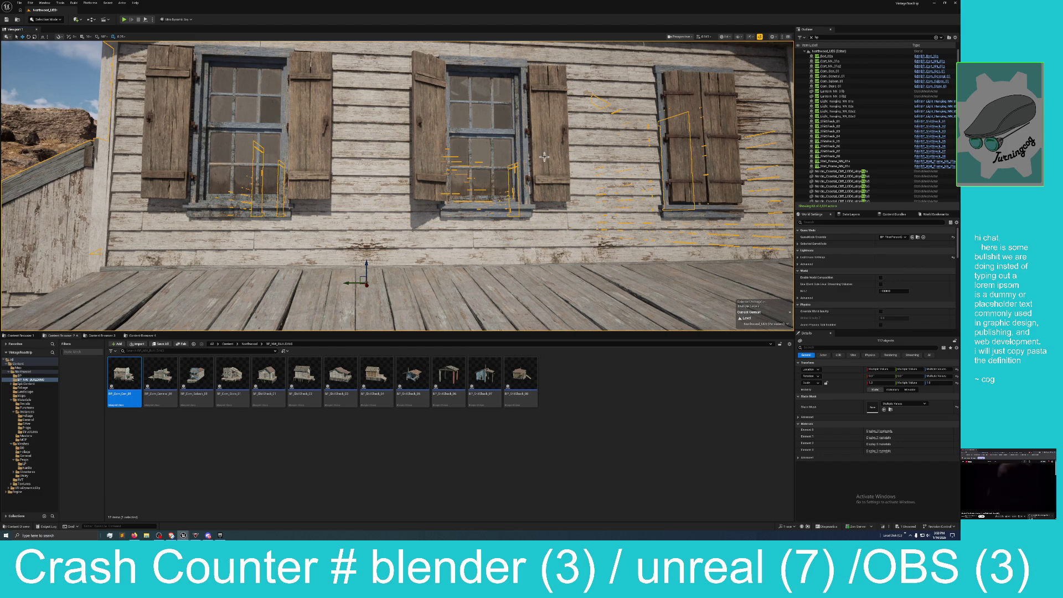
{"action": "left_click", "coordinate": [680, 171], "text": "ctrl"}
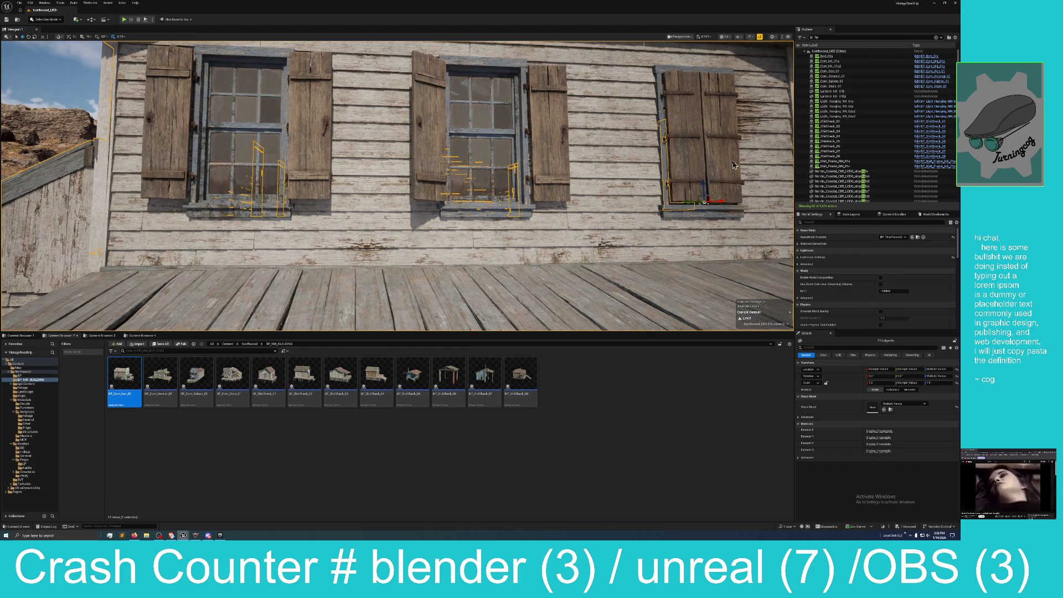
{"action": "left_click_drag", "start_coordinate": [416, 117], "coordinate": [418, 115]}
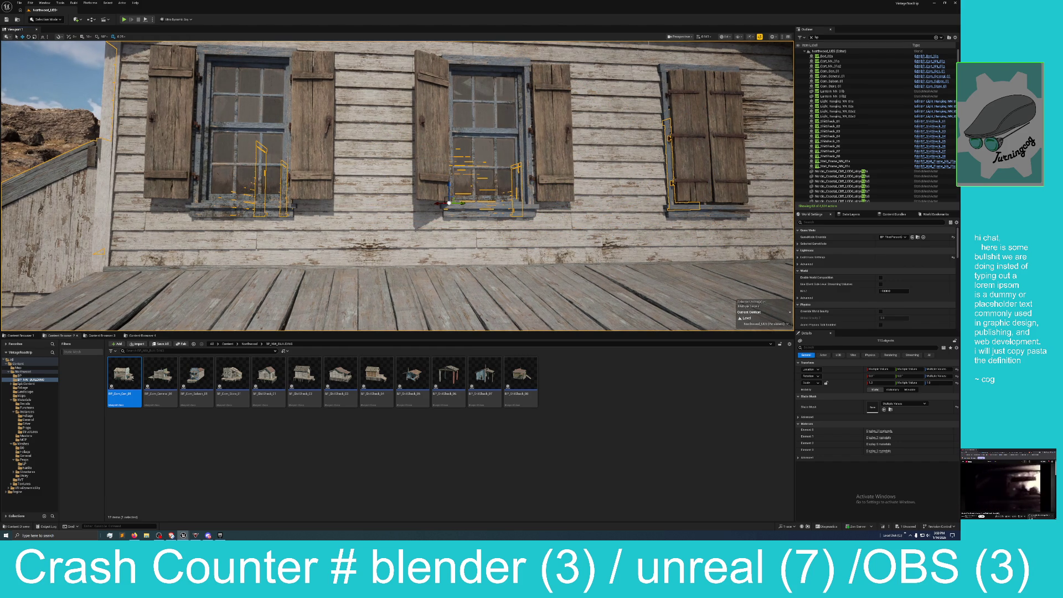
{"action": "scroll", "coordinate": [397, 185], "scroll_direction": "up", "scroll_amount": 10}
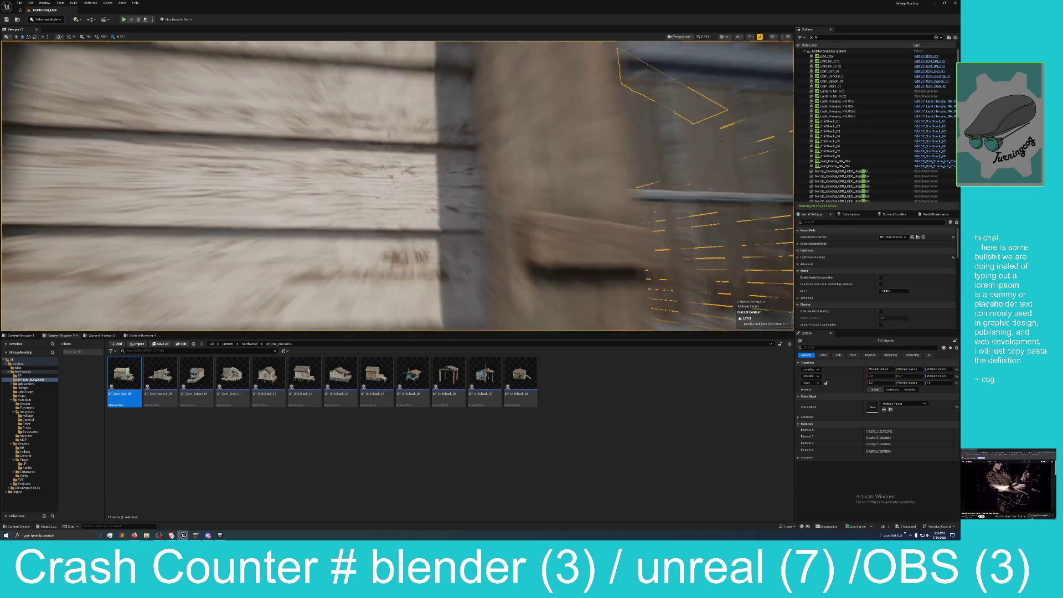
{"action": "scroll", "coordinate": [397, 185], "scroll_direction": "up", "scroll_amount": 5}
Fly inside the shack and add the ceiling beam pieces to the selection
{"action": "mouse_move", "coordinate": [436, 190]}
{"action": "left_mouse_down"}
{"action": "mouse_move", "coordinate": [409, 188]}
{"action": "mouse_move", "coordinate": [437, 190]}
{"action": "left_mouse_up"}
{"action": "scroll", "coordinate": [460, 215], "scroll_direction": "up", "scroll_amount": 3}
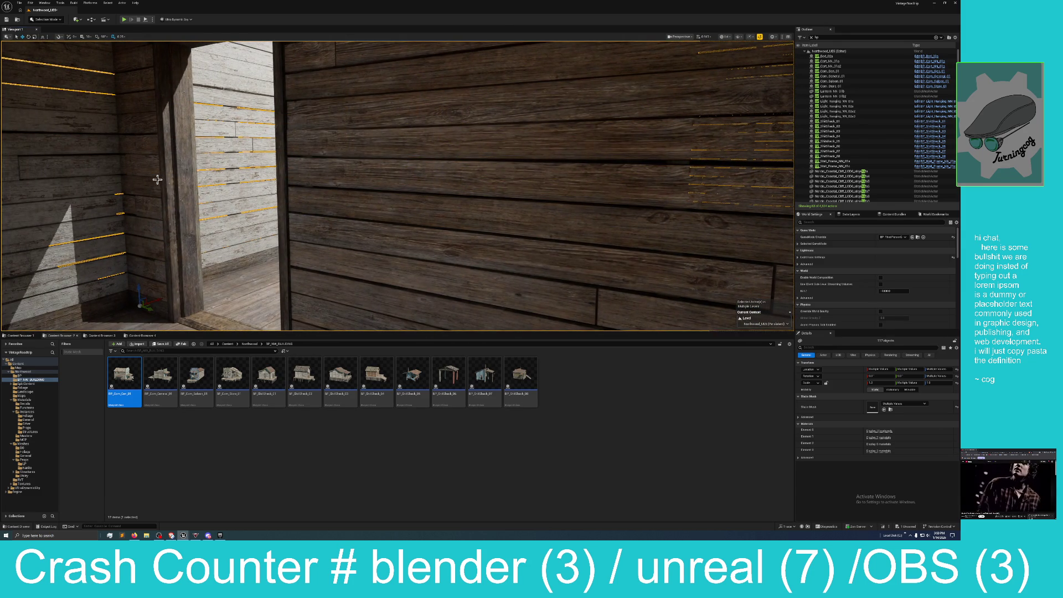
{"action": "scroll", "coordinate": [140, 180], "scroll_direction": "down", "scroll_amount": 4}
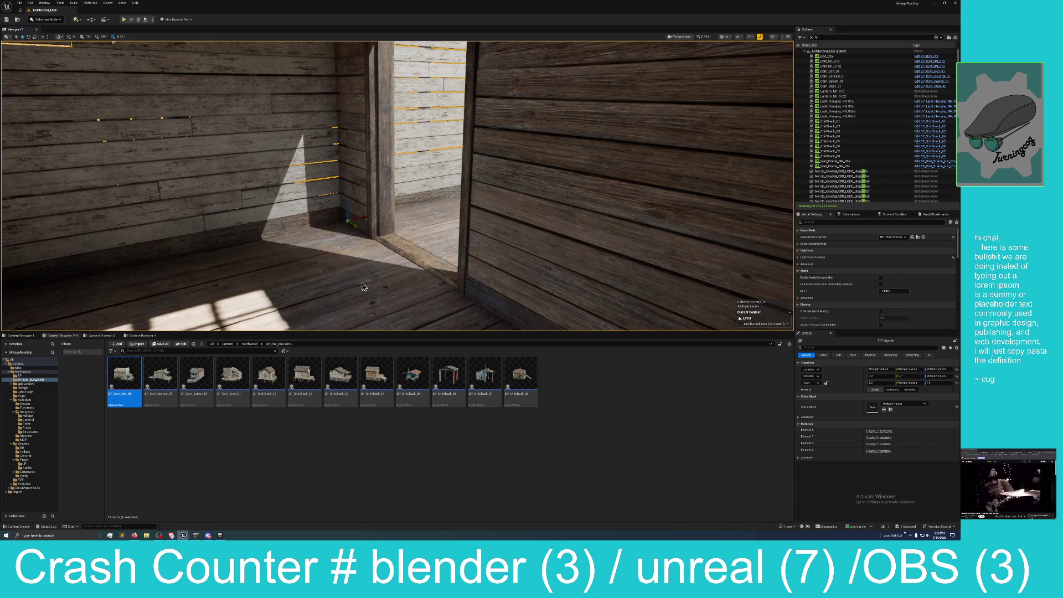
{"action": "mouse_move", "coordinate": [363, 287]}
{"action": "left_mouse_down"}
{"action": "mouse_move", "coordinate": [330, 170]}
{"action": "mouse_move", "coordinate": [299, 171]}
{"action": "left_mouse_up"}
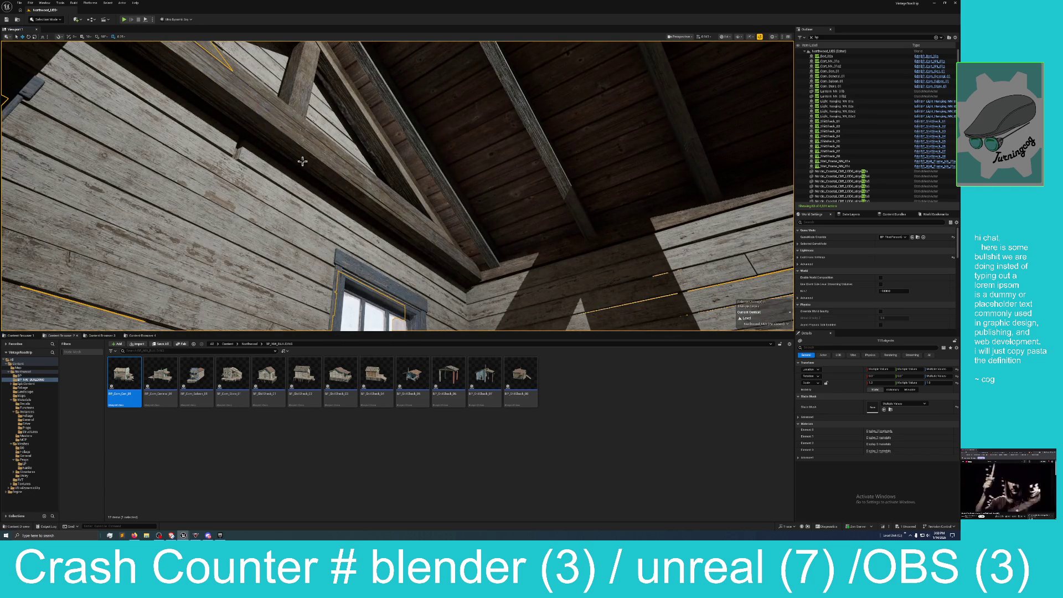
{"action": "left_click_drag", "start_coordinate": [280, 123], "coordinate": [290, 135]}
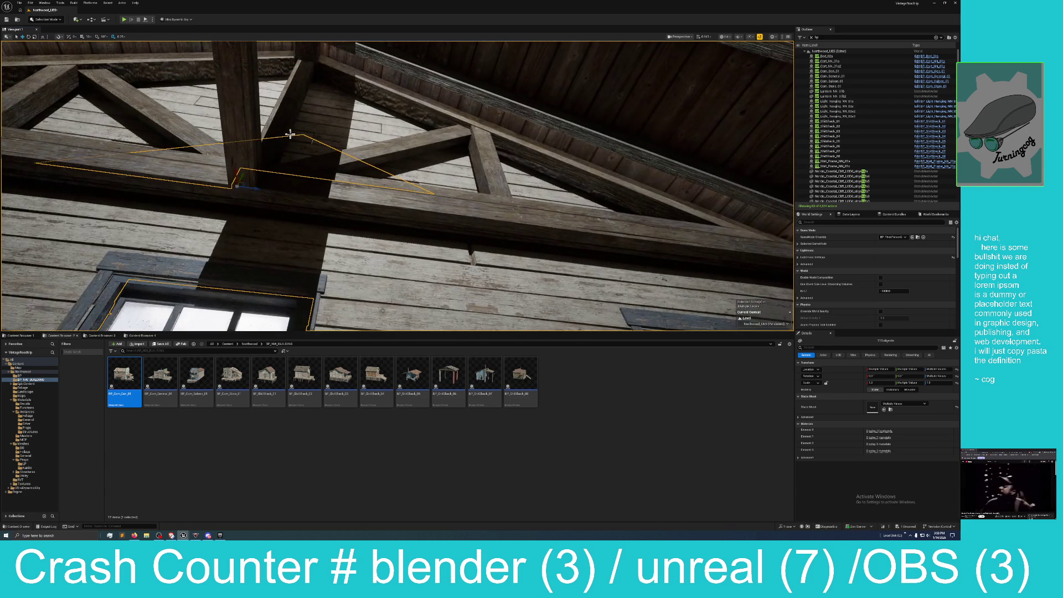
{"action": "key", "text": "ctrl+z"}
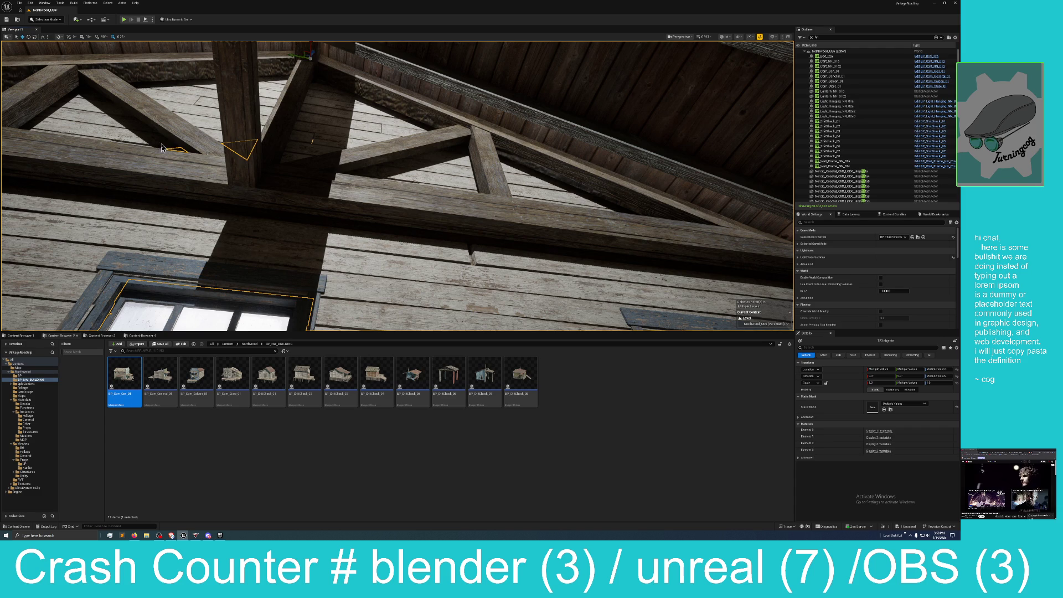
{"action": "key", "text": "ctrl+z"}
{"action": "key", "text": "ctrl+z"}
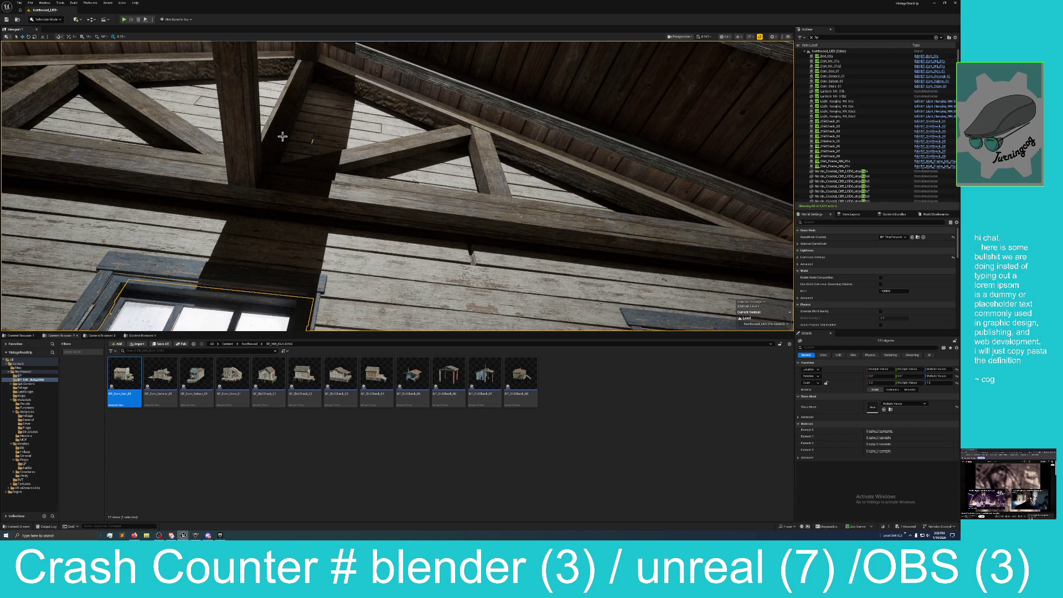
{"action": "mouse_move", "coordinate": [290, 126]}
{"action": "left_mouse_down"}
{"action": "mouse_move", "coordinate": [235, 127]}
{"action": "mouse_move", "coordinate": [235, 149]}
{"action": "mouse_move", "coordinate": [263, 151]}
{"action": "left_mouse_up"}
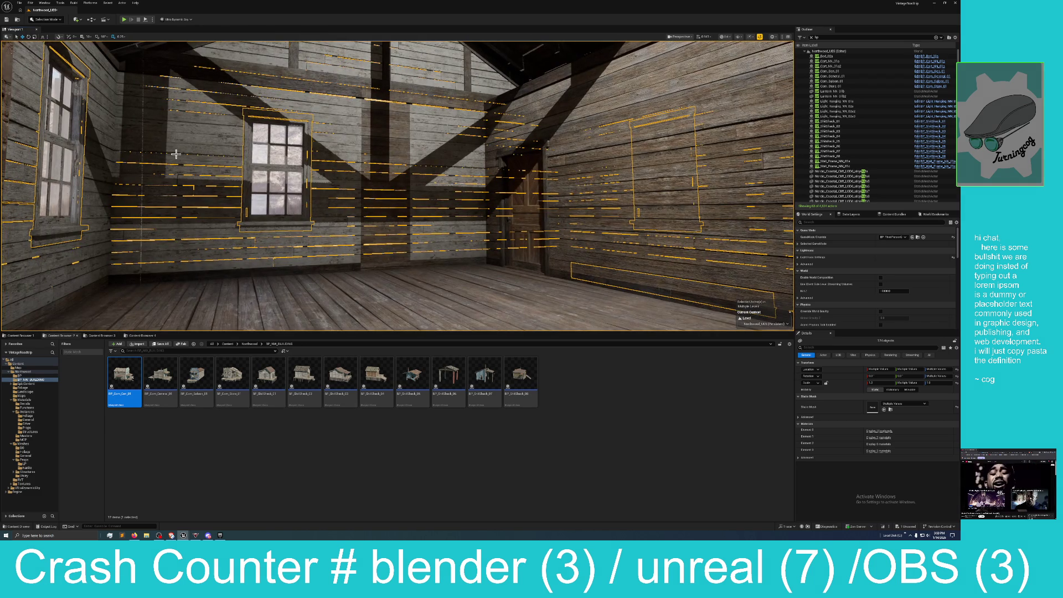
Add a right-wall piece and the door, then dismiss the viewport context menu without choosing anything
{"action": "left_click_drag", "start_coordinate": [404, 144], "coordinate": [453, 191]}
{"action": "left_click", "coordinate": [424, 213]}
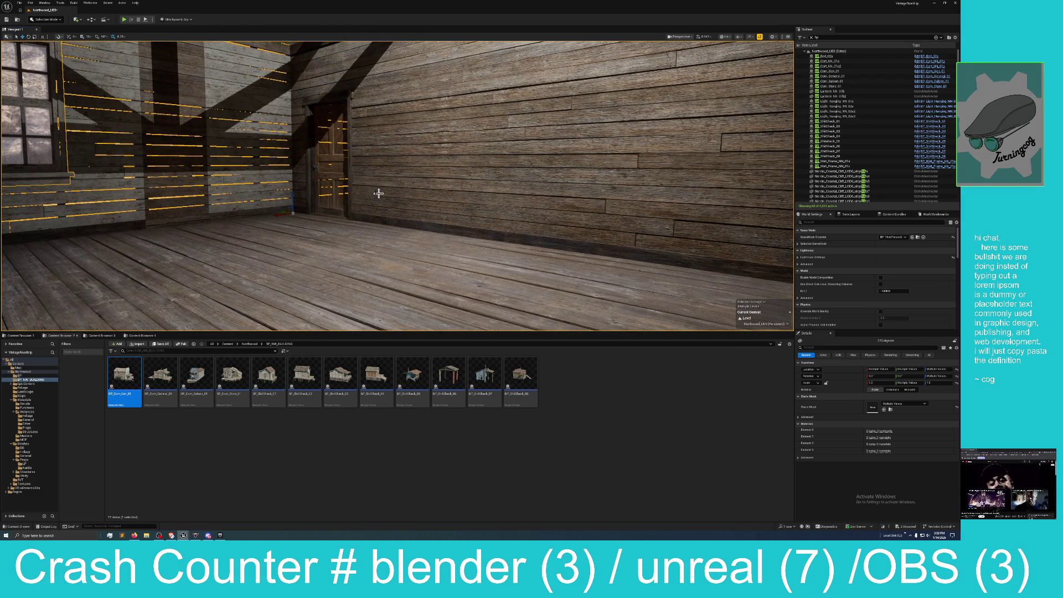
{"action": "left_click", "coordinate": [328, 172], "text": "ctrl"}
{"action": "right_click", "coordinate": [527, 208]}
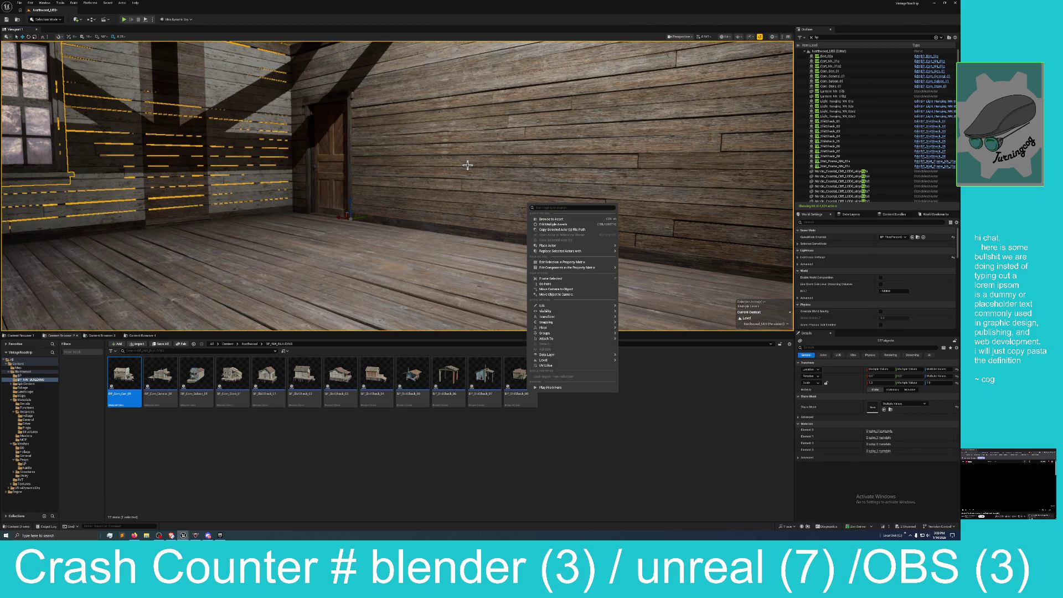
{"action": "left_click", "coordinate": [437, 16]}
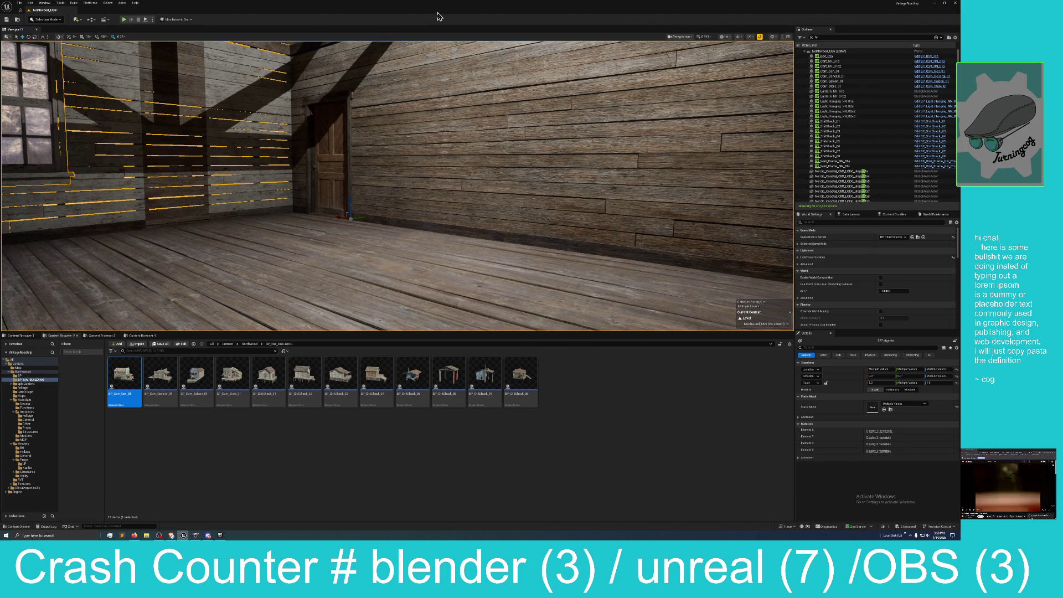
{"action": "left_click_drag", "start_coordinate": [439, 150], "coordinate": [439, 150]}
{"action": "left_click", "coordinate": [439, 150]}
{"action": "mouse_move", "coordinate": [615, 176]}
{"action": "left_mouse_down"}
{"action": "mouse_move", "coordinate": [588, 178]}
{"action": "mouse_move", "coordinate": [609, 161]}
{"action": "left_mouse_up"}
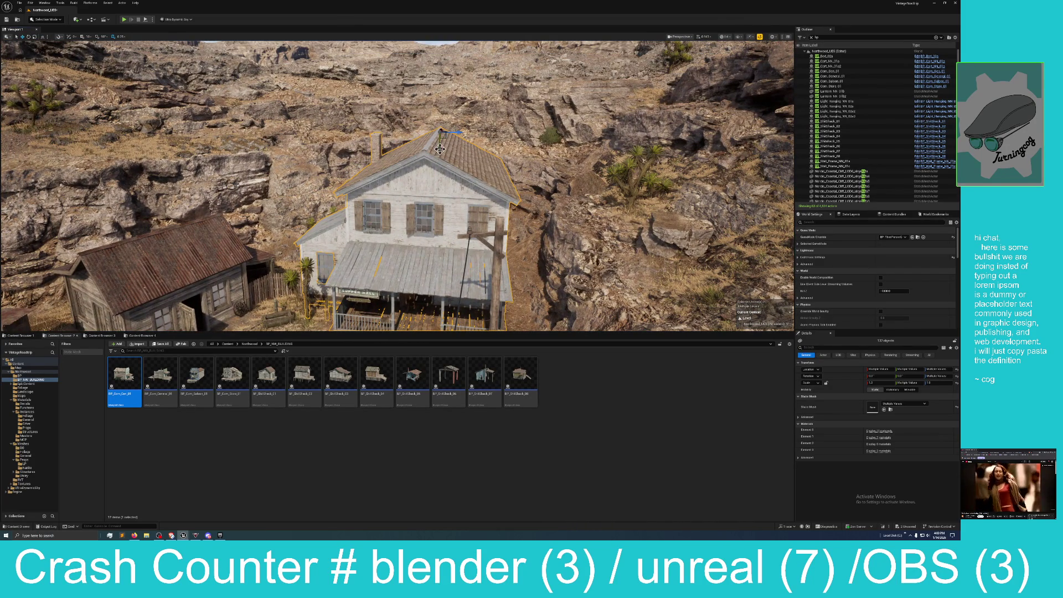
Revert the accidental raise of the white house with Edit > Undo Move Elements
{"action": "left_click_drag", "start_coordinate": [439, 147], "coordinate": [441, 43]}
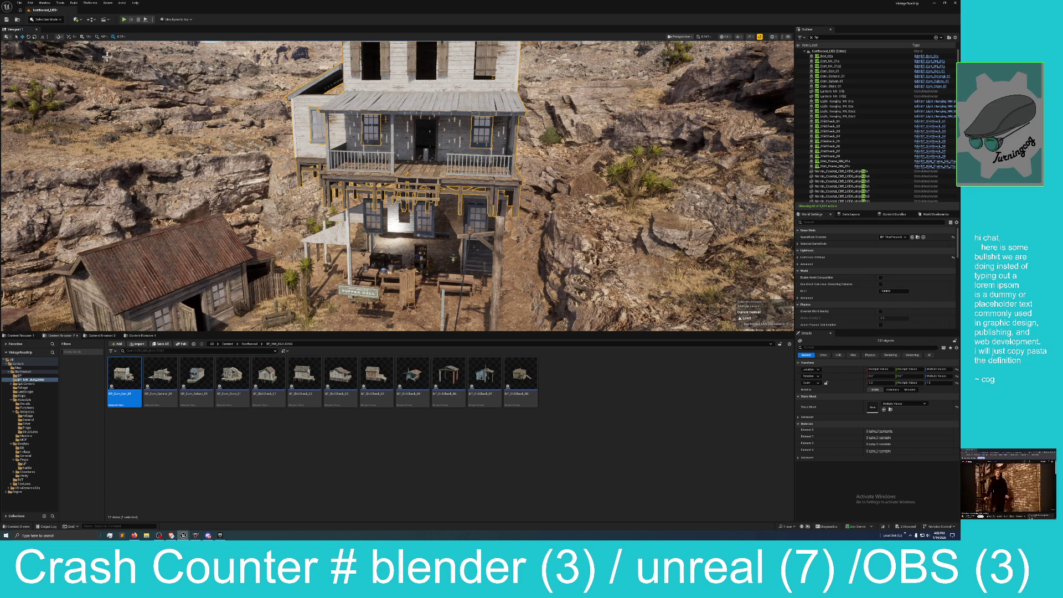
{"action": "left_click", "coordinate": [30, 4]}
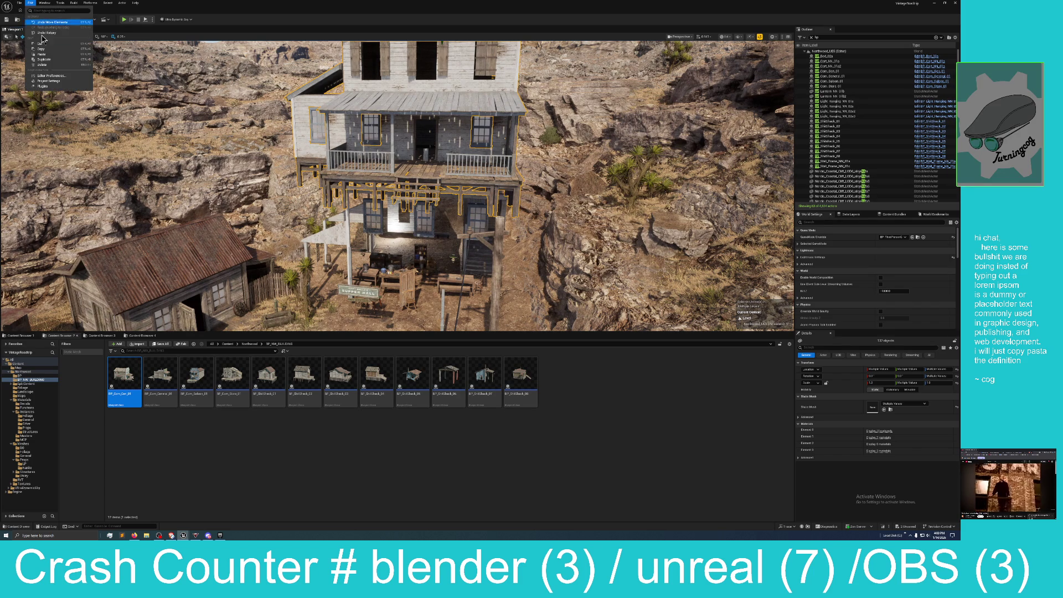
{"action": "left_click", "coordinate": [52, 25]}
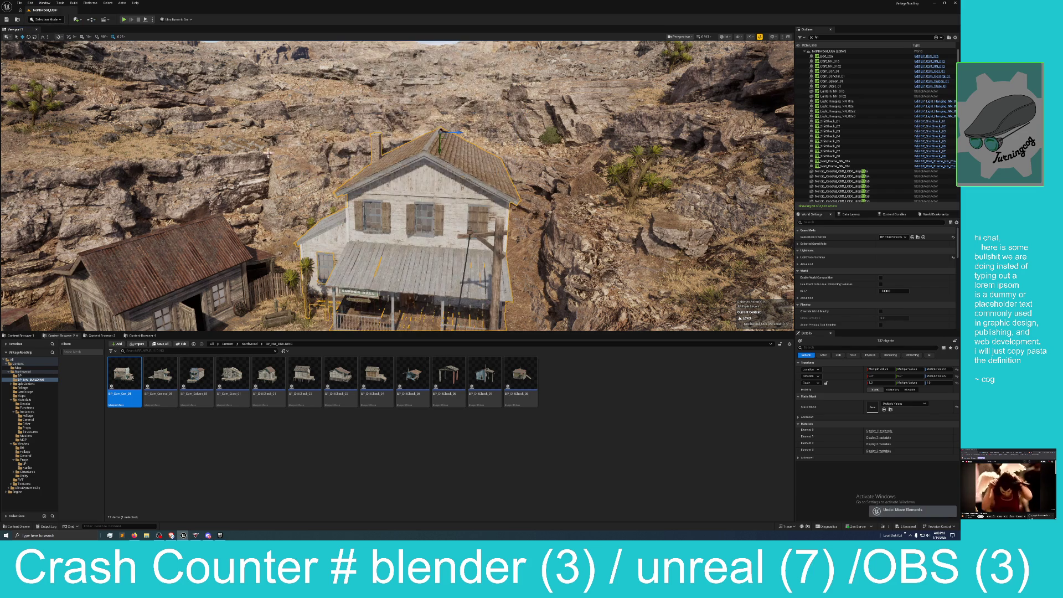
{"action": "left_click_drag", "start_coordinate": [346, 225], "coordinate": [347, 225]}
Add the side shed's wall to the selection, then fly inside to view its door and window
{"action": "left_click_drag", "start_coordinate": [357, 175], "coordinate": [357, 176]}
{"action": "left_click", "coordinate": [369, 155], "text": "ctrl"}
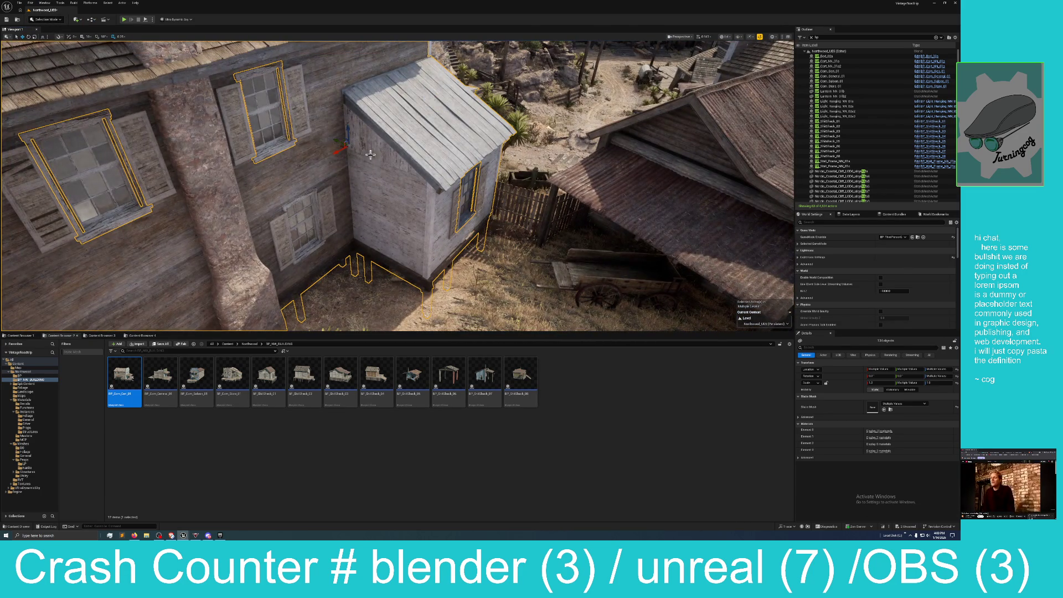
{"action": "left_click_drag", "start_coordinate": [376, 201], "coordinate": [376, 200]}
{"action": "left_click_drag", "start_coordinate": [427, 178], "coordinate": [427, 178]}
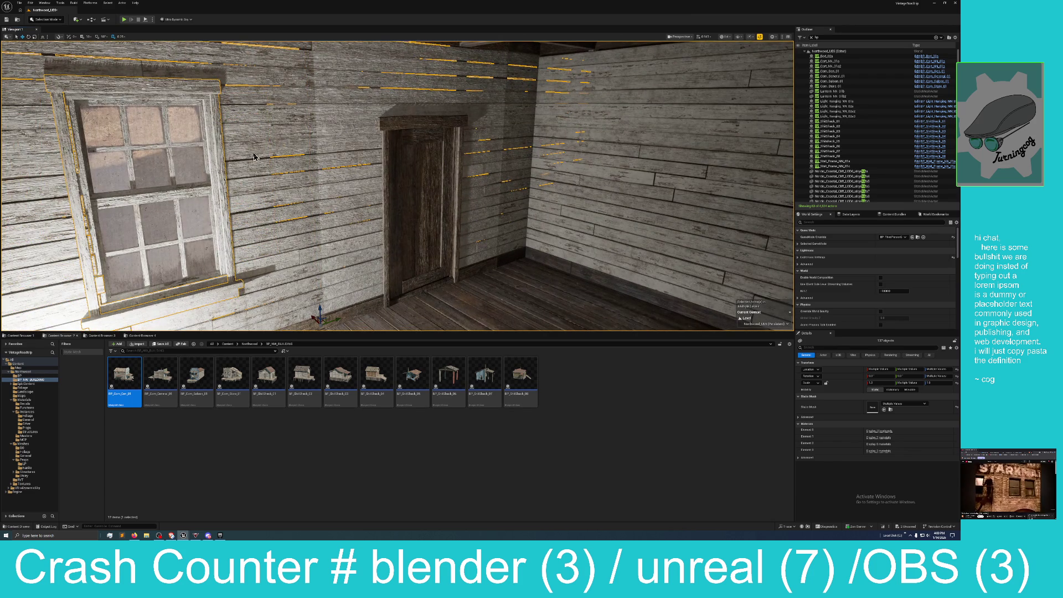
{"action": "left_click_drag", "start_coordinate": [214, 150], "coordinate": [214, 150]}
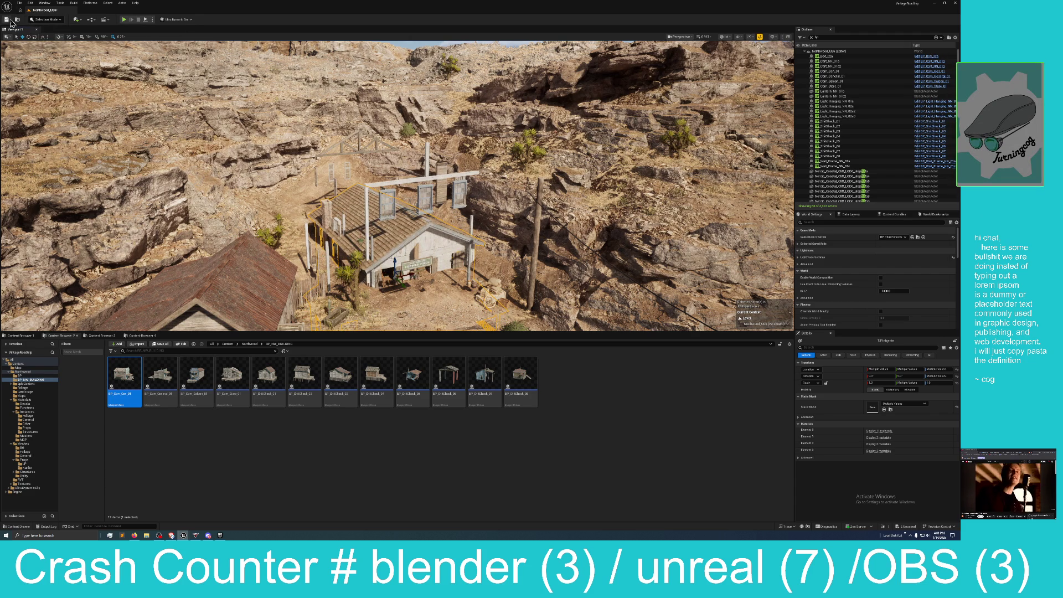
Undo twice via Edit > Undo, then add both upper windows and the side window
{"action": "left_click", "coordinate": [30, 5]}
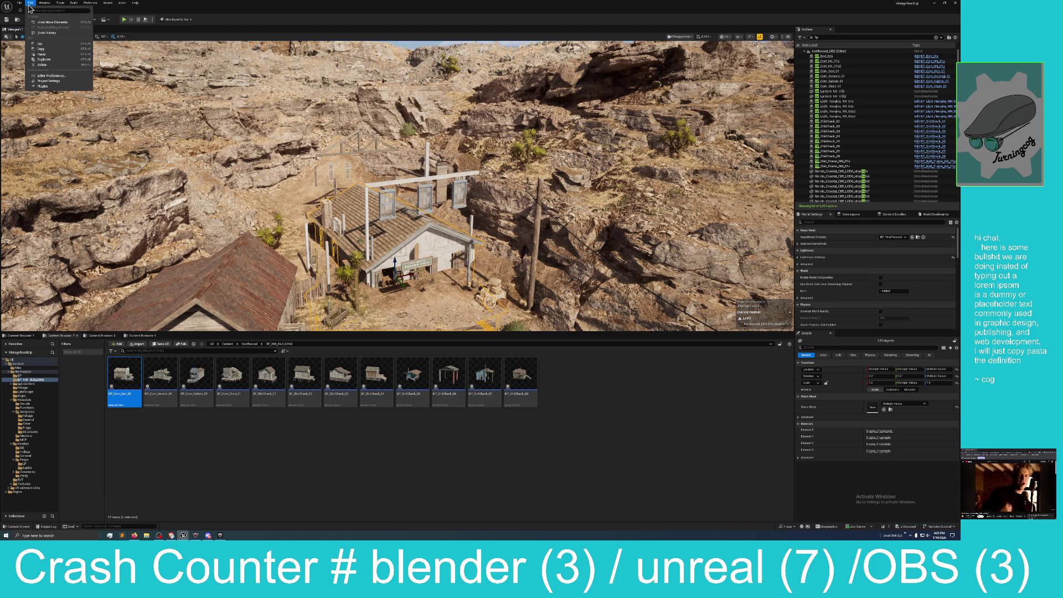
{"action": "left_click", "coordinate": [51, 25]}
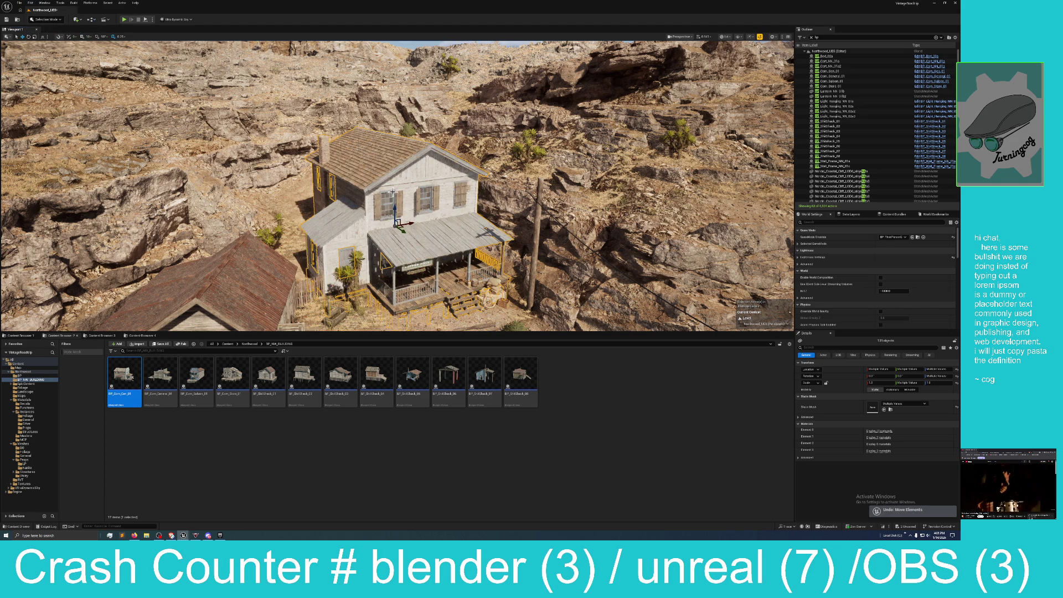
{"action": "left_click", "coordinate": [425, 187], "text": "ctrl"}
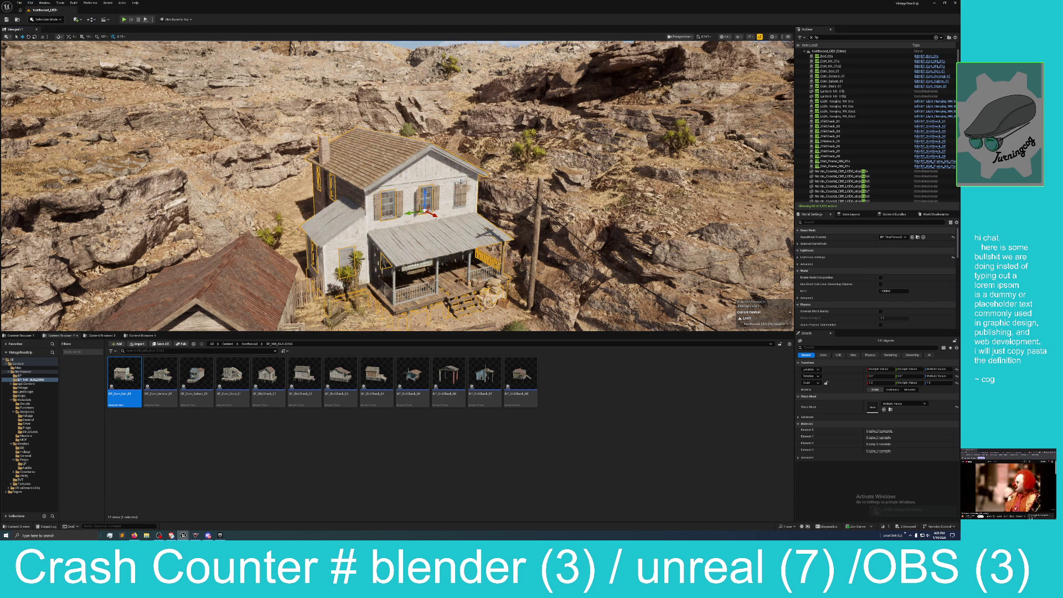
{"action": "left_click", "coordinate": [464, 186], "text": "ctrl"}
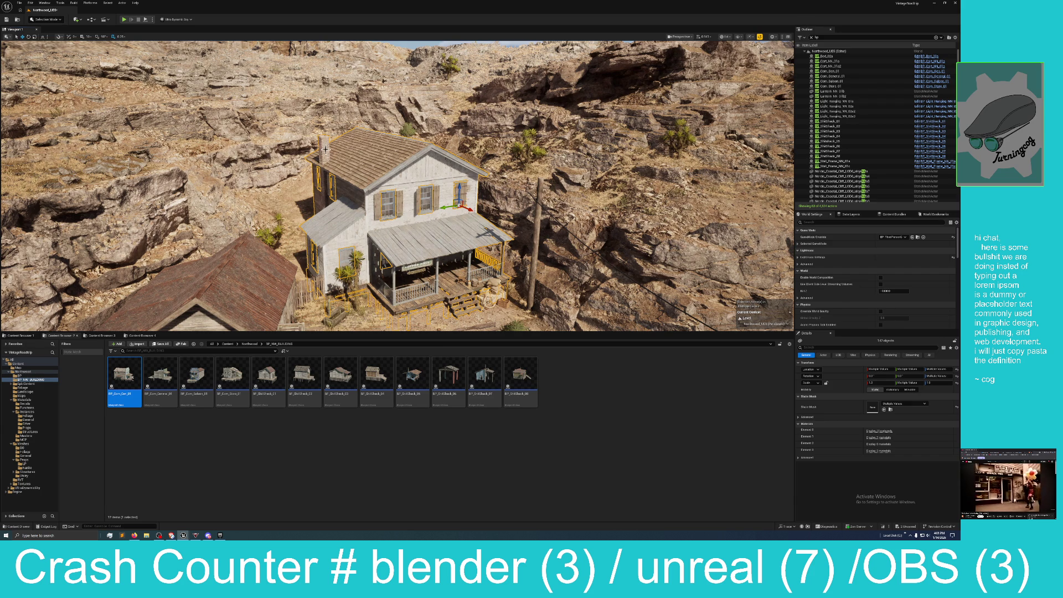
{"action": "key", "text": "w"}
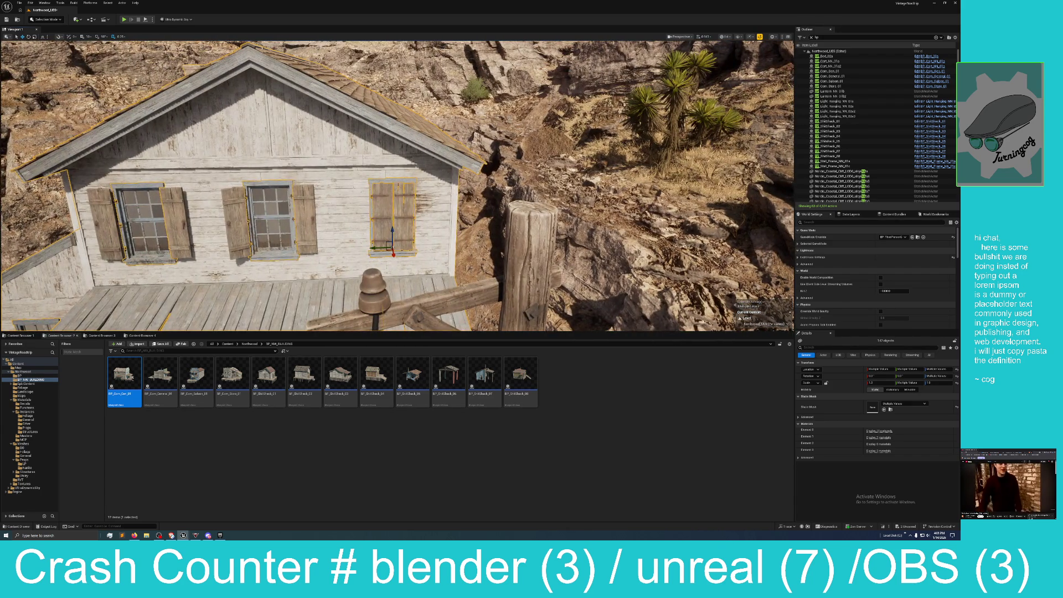
{"action": "key", "text": "d"}
{"action": "key", "text": "d"}
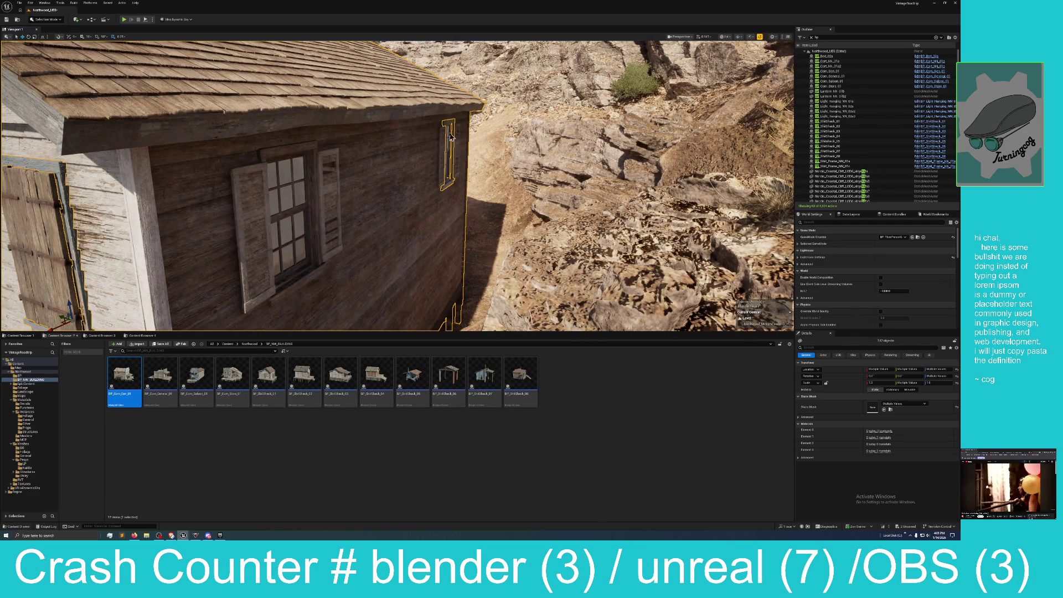
{"action": "left_click", "coordinate": [279, 163], "text": "ctrl"}
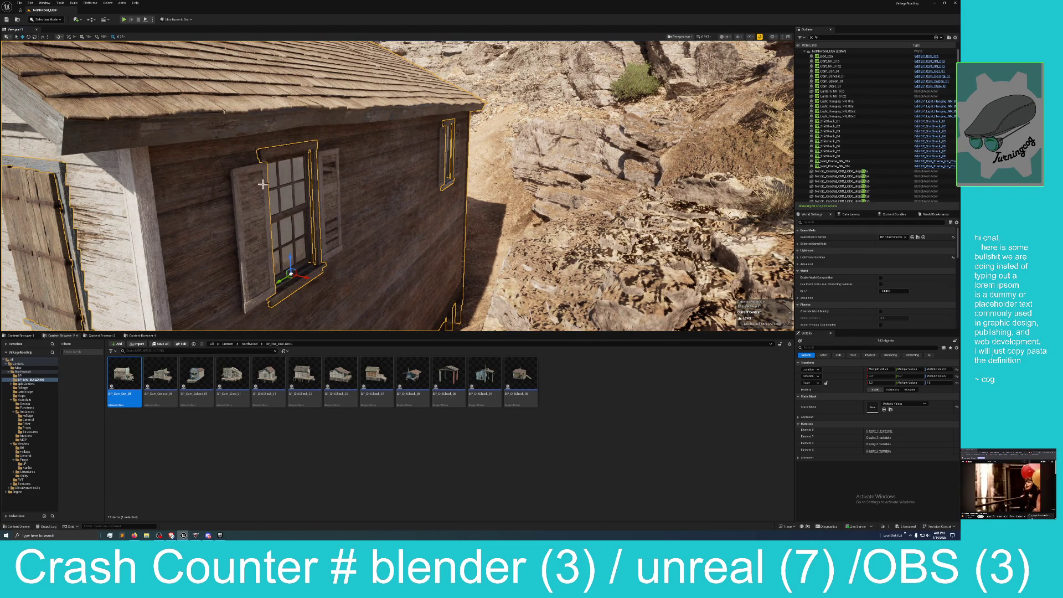
Fly back and forth along the house wall with W and S to inspect the windows
{"action": "key", "text": "s"}
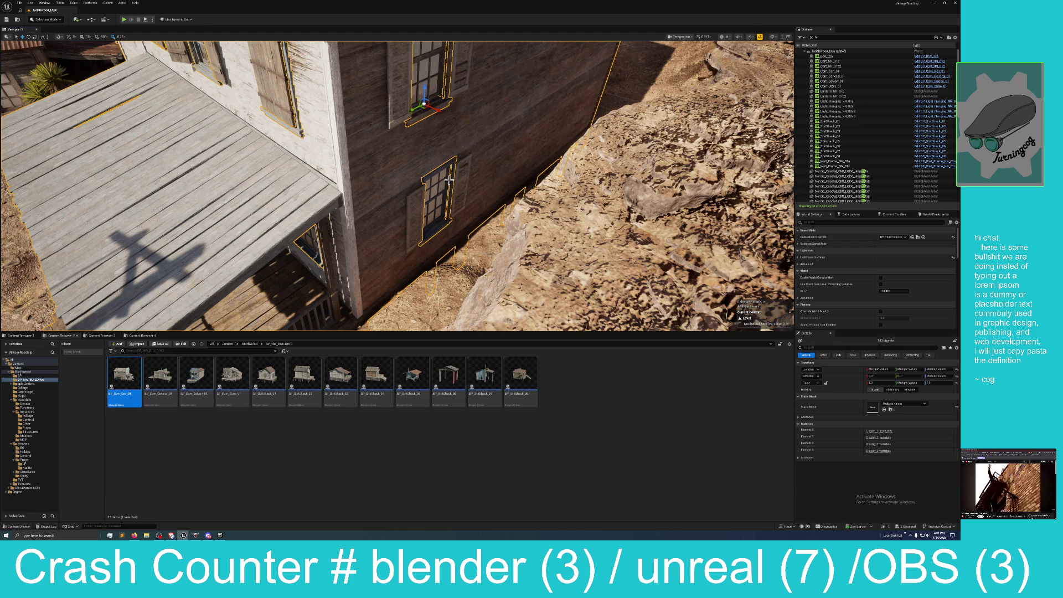
{"action": "key", "text": "w"}
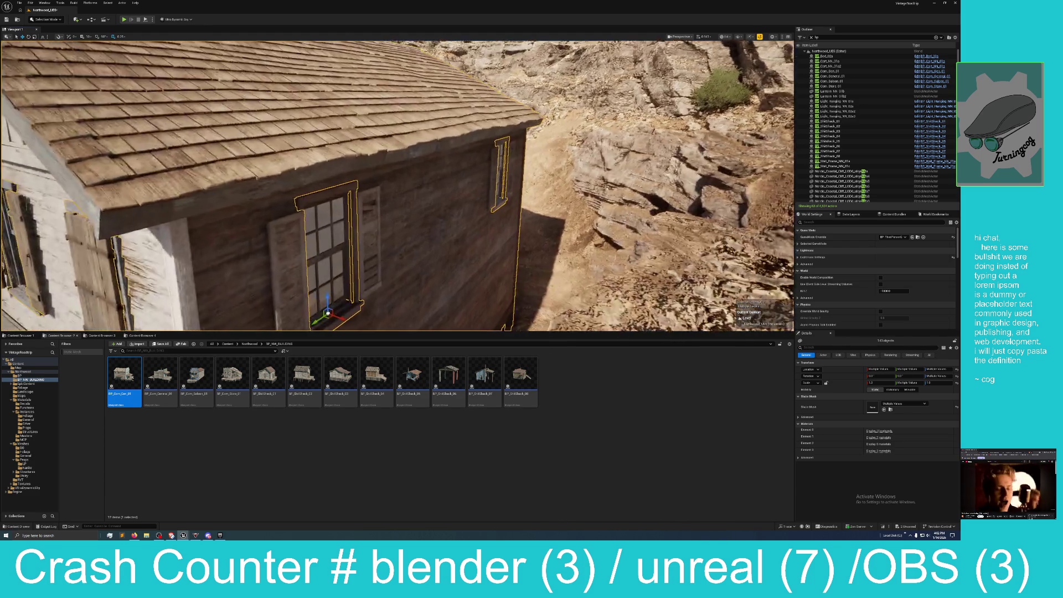
{"action": "key", "text": "s"}
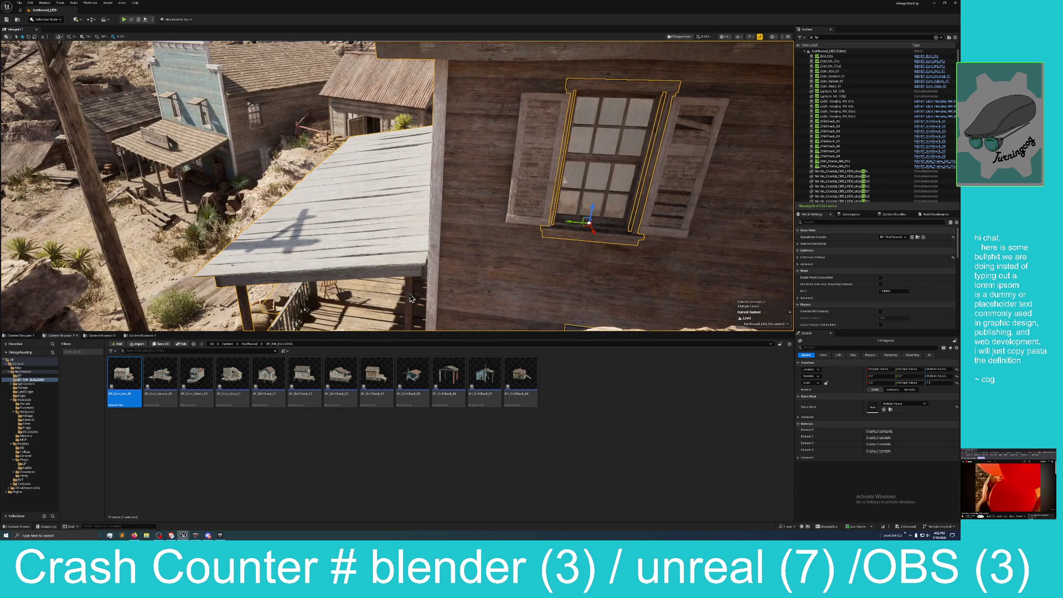
{"action": "key", "text": "w"}
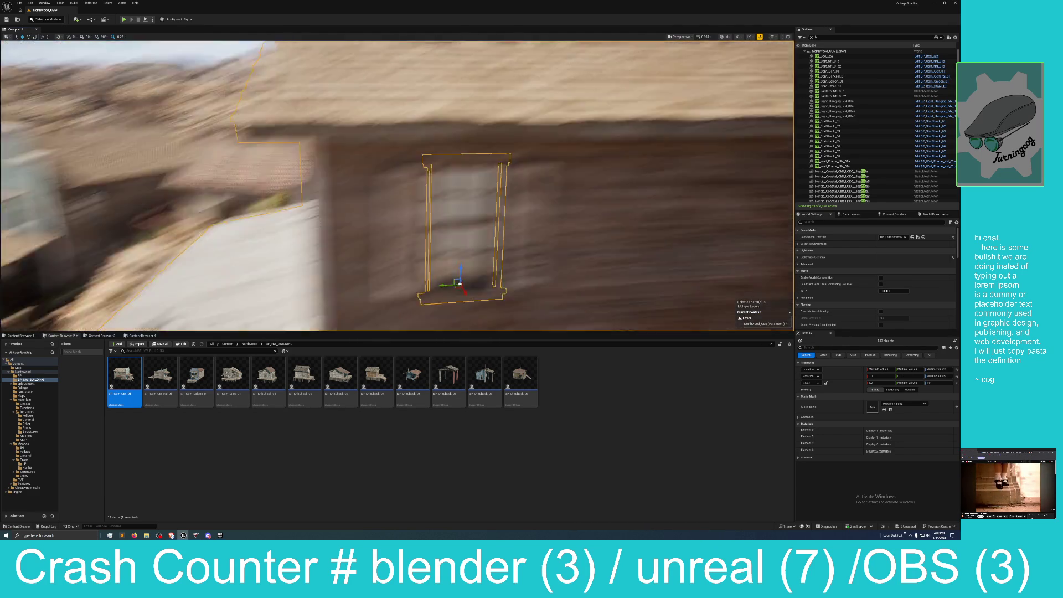
{"action": "key", "text": "s"}
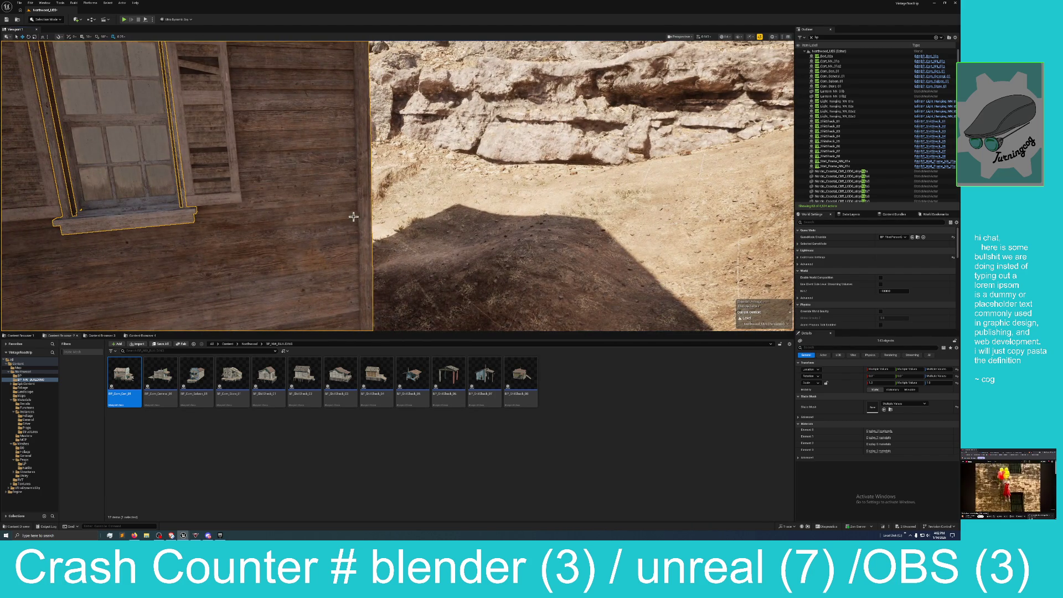
{"action": "key", "text": "s"}
{"action": "key", "text": "w"}
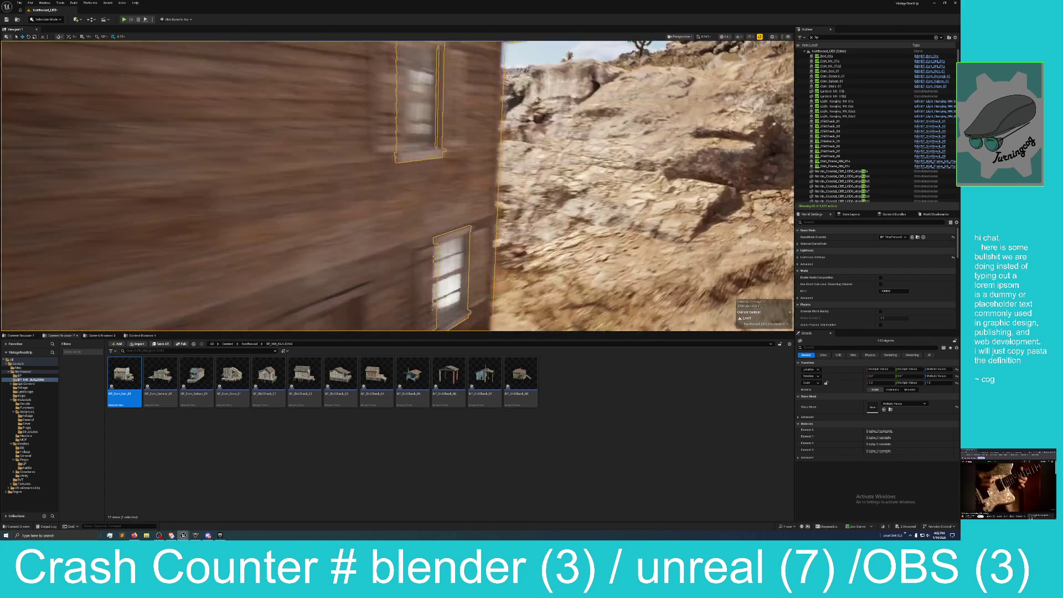
{"action": "key", "text": "s"}
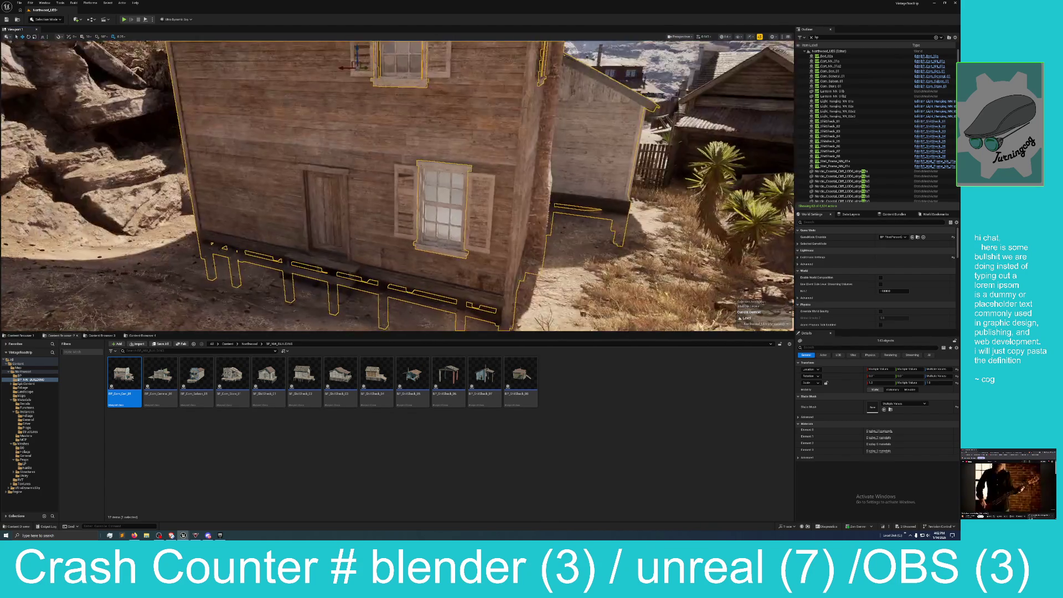
{"action": "key", "text": "w"}
{"action": "key", "text": "w"}
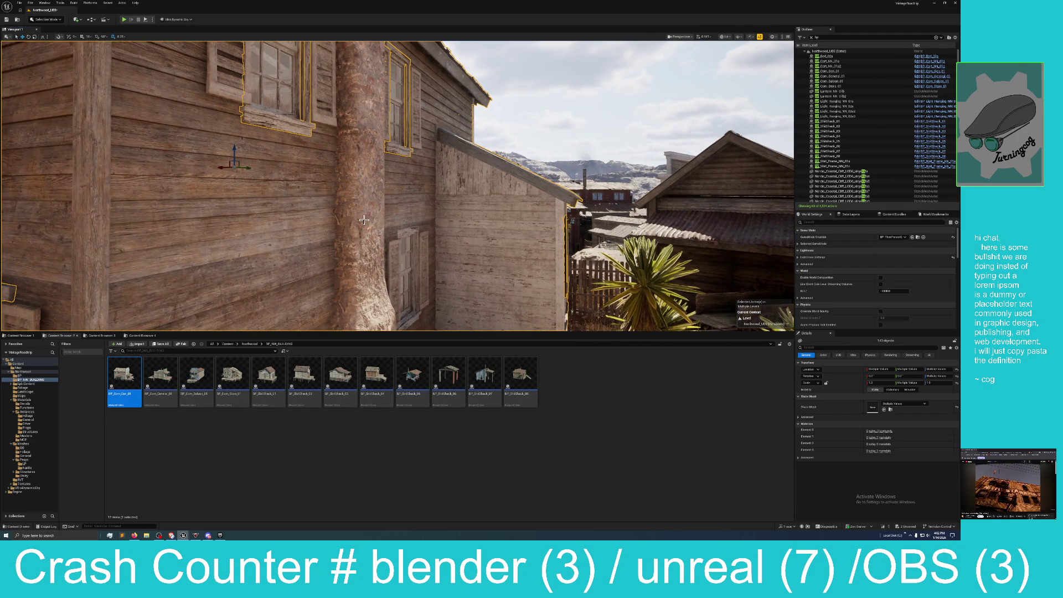
{"action": "key", "text": "w"}
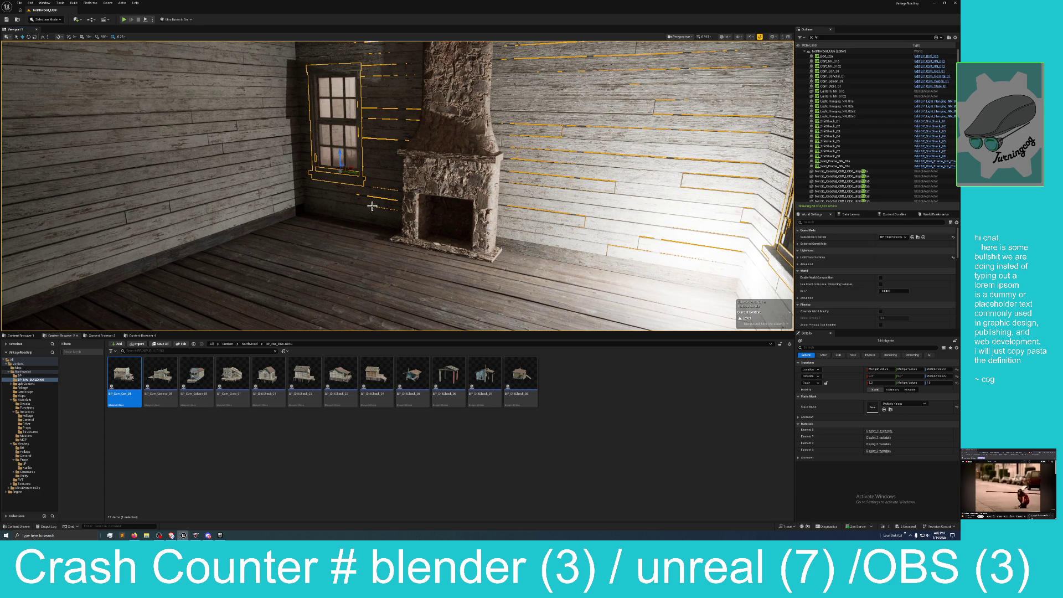
Add an interior ceiling beam to the selection, look over the attic trusses, then fly back outside
{"action": "mouse_move", "coordinate": [509, 216]}
{"action": "left_mouse_down"}
{"action": "mouse_move", "coordinate": [354, 210]}
{"action": "mouse_move", "coordinate": [332, 155]}
{"action": "mouse_move", "coordinate": [332, 111]}
{"action": "mouse_move", "coordinate": [316, 114]}
{"action": "mouse_move", "coordinate": [287, 157]}
{"action": "mouse_move", "coordinate": [318, 149]}
{"action": "mouse_move", "coordinate": [337, 182]}
{"action": "mouse_move", "coordinate": [343, 166]}
{"action": "mouse_move", "coordinate": [335, 160]}
{"action": "mouse_move", "coordinate": [332, 173]}
{"action": "left_mouse_up"}
{"action": "left_click", "coordinate": [358, 191], "text": "ctrl"}
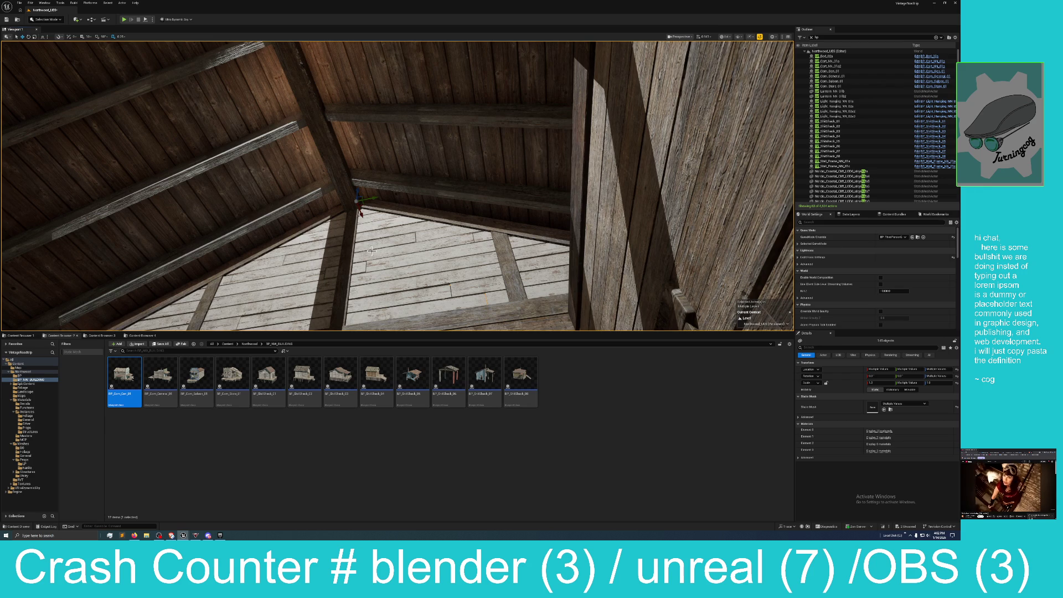
{"action": "left_click_drag", "start_coordinate": [442, 288], "coordinate": [432, 326]}
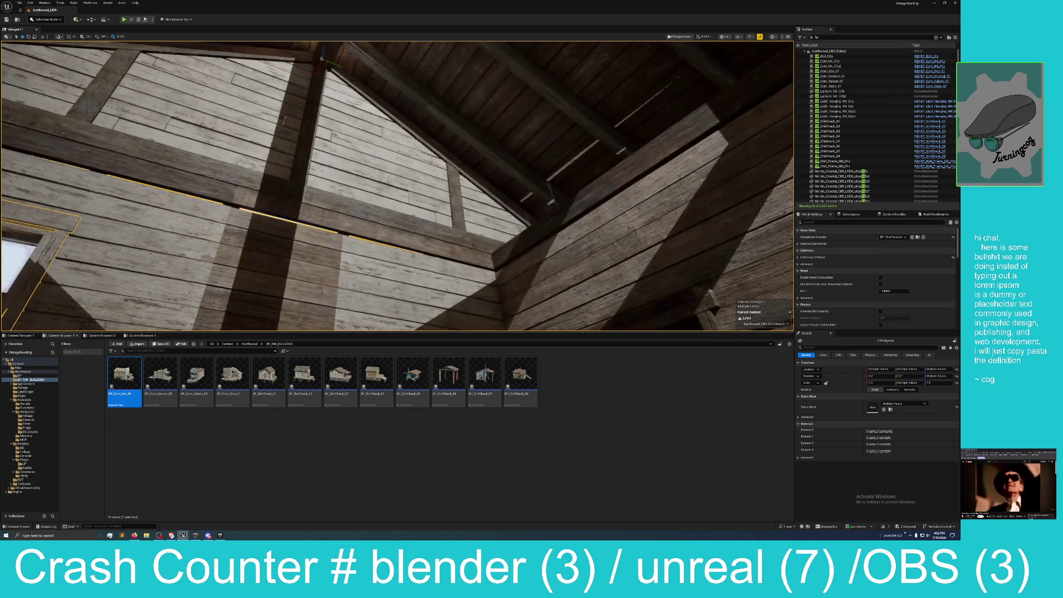
{"action": "mouse_move", "coordinate": [396, 186]}
{"action": "left_mouse_down"}
{"action": "mouse_move", "coordinate": [387, 177]}
{"action": "mouse_move", "coordinate": [388, 210]}
{"action": "mouse_move", "coordinate": [393, 199]}
{"action": "mouse_move", "coordinate": [435, 280]}
{"action": "left_mouse_up"}
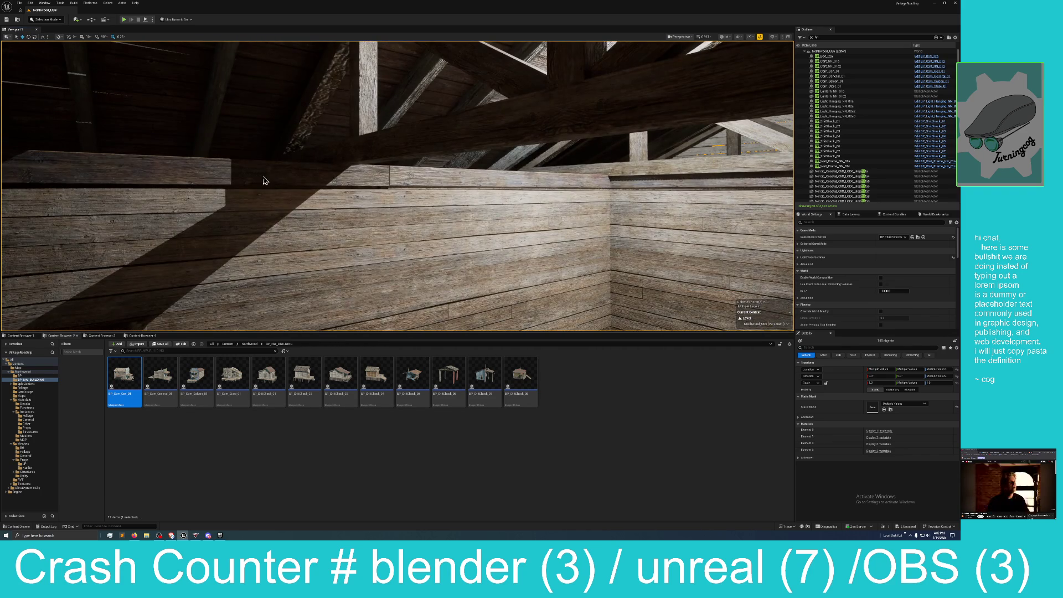
{"action": "left_click_drag", "start_coordinate": [496, 184], "coordinate": [496, 200]}
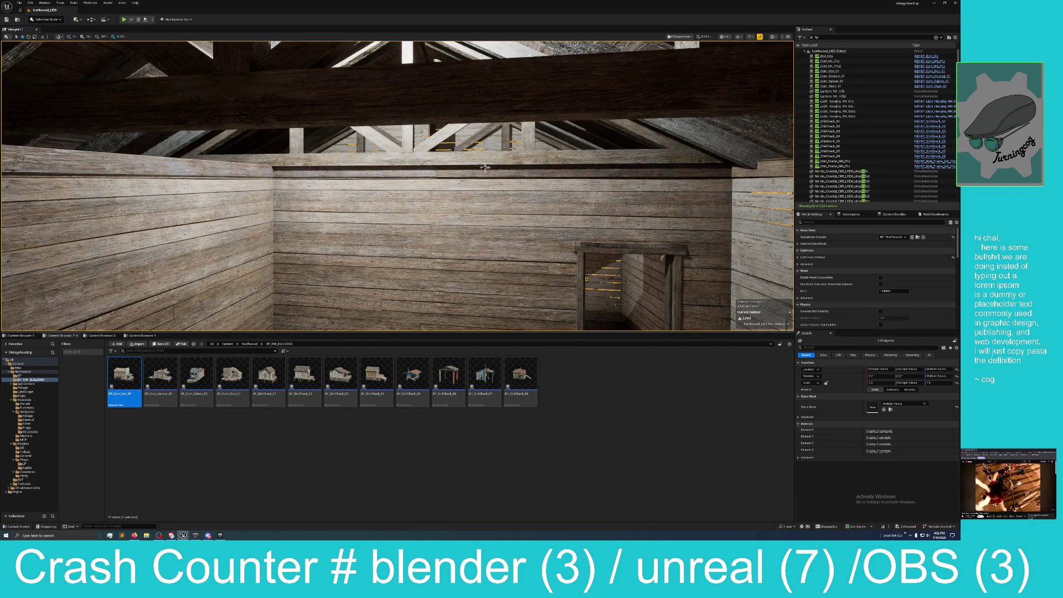
{"action": "mouse_move", "coordinate": [442, 178]}
{"action": "left_mouse_down"}
{"action": "mouse_move", "coordinate": [445, 158]}
{"action": "mouse_move", "coordinate": [470, 177]}
{"action": "mouse_move", "coordinate": [427, 181]}
{"action": "mouse_move", "coordinate": [440, 133]}
{"action": "mouse_move", "coordinate": [426, 83]}
{"action": "mouse_move", "coordinate": [429, 125]}
{"action": "left_mouse_up"}
{"action": "mouse_move", "coordinate": [347, 146]}
{"action": "left_mouse_down"}
{"action": "mouse_move", "coordinate": [379, 160]}
{"action": "mouse_move", "coordinate": [392, 274]}
{"action": "mouse_move", "coordinate": [400, 179]}
{"action": "left_mouse_up"}
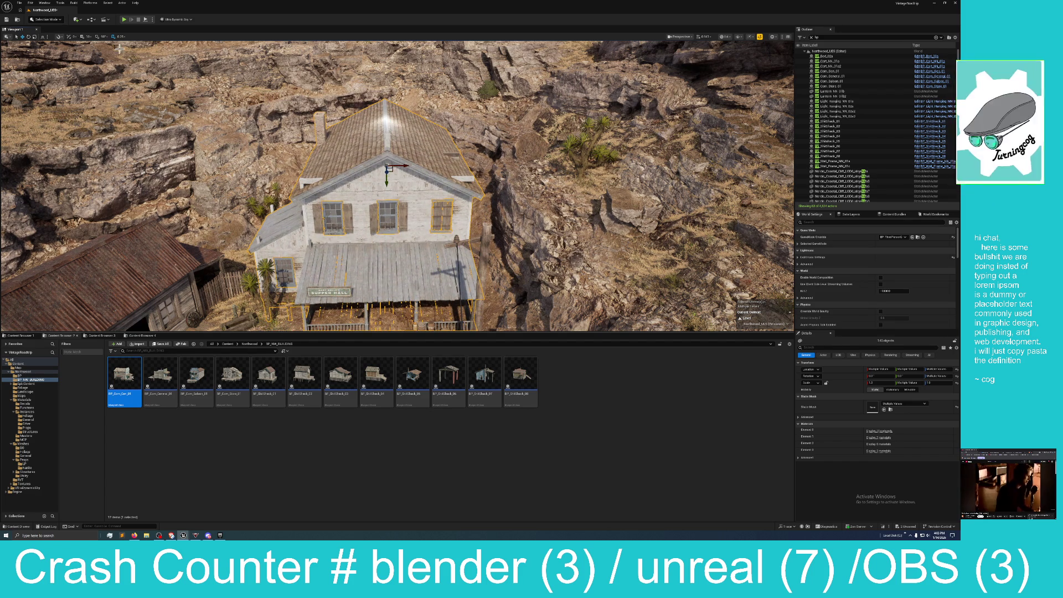
Undo the Supper Hall house move with Edit > Undo and frame the house larger
{"action": "left_click", "coordinate": [30, 3]}
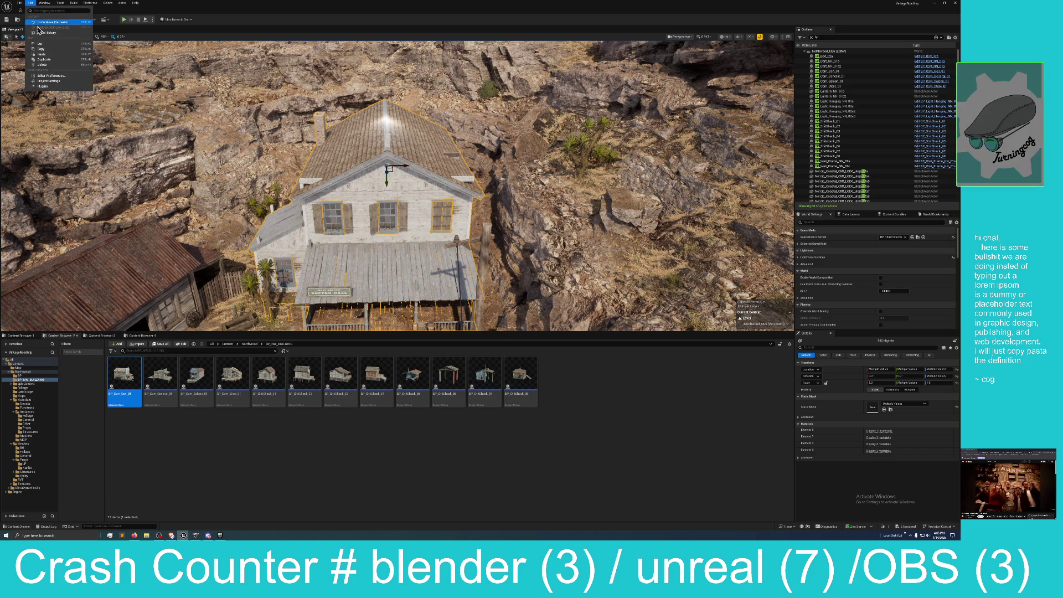
{"action": "left_click", "coordinate": [49, 24]}
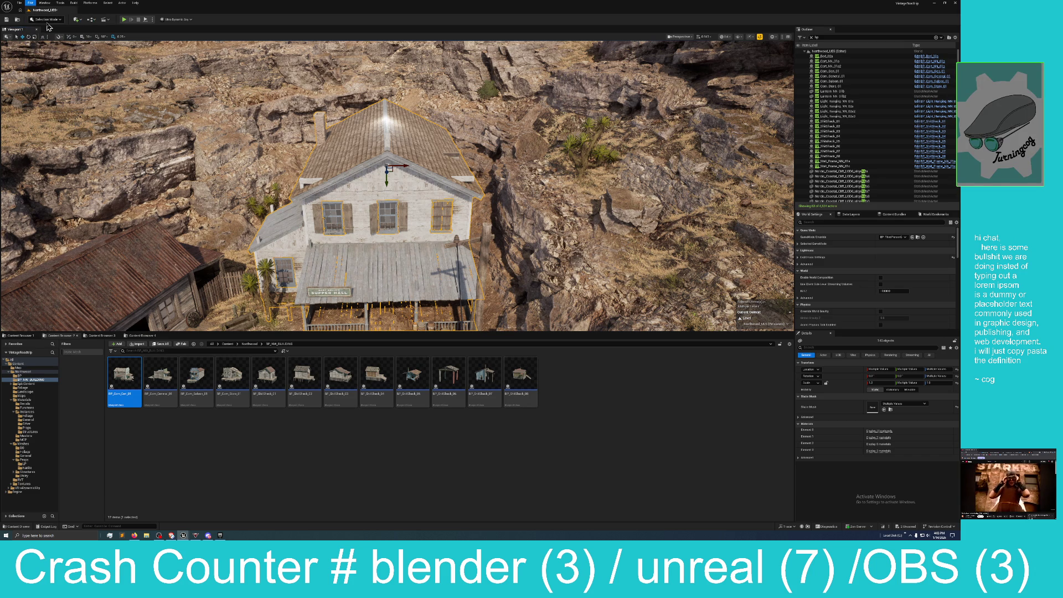
{"action": "left_click_drag", "start_coordinate": [342, 180], "coordinate": [339, 201]}
Add the roof edge pieces to the house selection and look down on the whole house
{"action": "left_click", "coordinate": [340, 186], "text": "ctrl"}
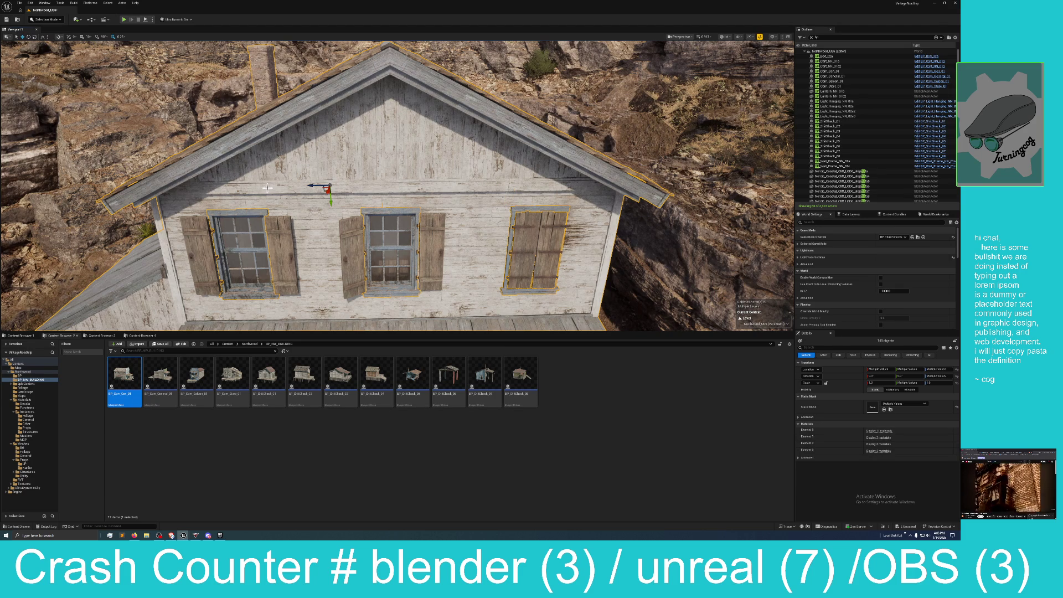
{"action": "left_click", "coordinate": [521, 186], "text": "ctrl"}
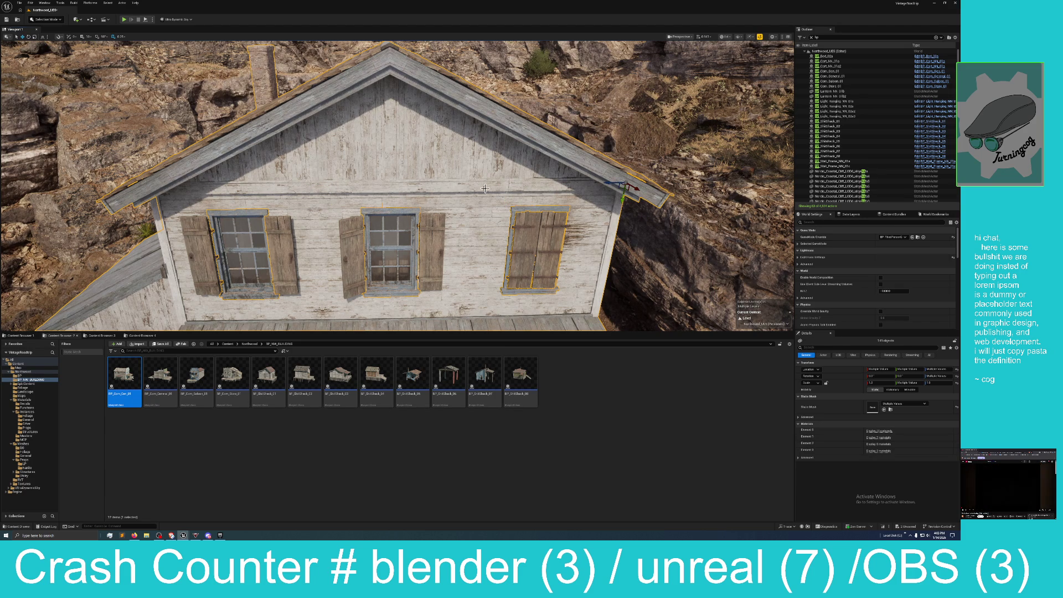
{"action": "mouse_move", "coordinate": [521, 186]}
{"action": "left_mouse_down"}
{"action": "mouse_move", "coordinate": [476, 155]}
{"action": "mouse_move", "coordinate": [556, 199]}
{"action": "mouse_move", "coordinate": [437, 168]}
{"action": "mouse_move", "coordinate": [348, 110]}
{"action": "mouse_move", "coordinate": [175, 52]}
{"action": "left_mouse_up"}
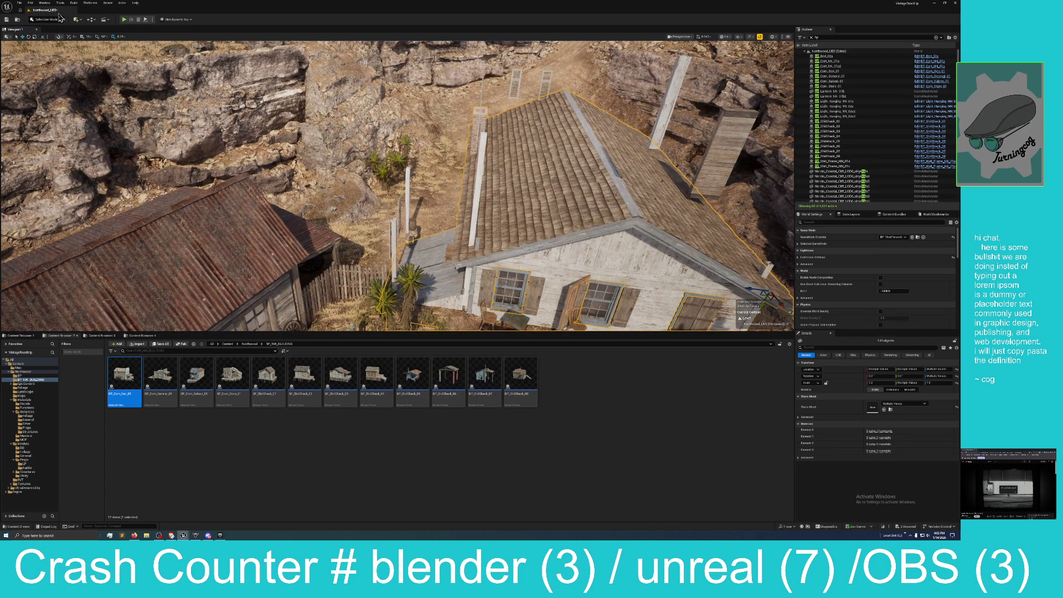
Undo the last move, frame the selected house, and fly close to its facade
{"action": "left_click", "coordinate": [30, 3]}
{"action": "left_click", "coordinate": [47, 23]}
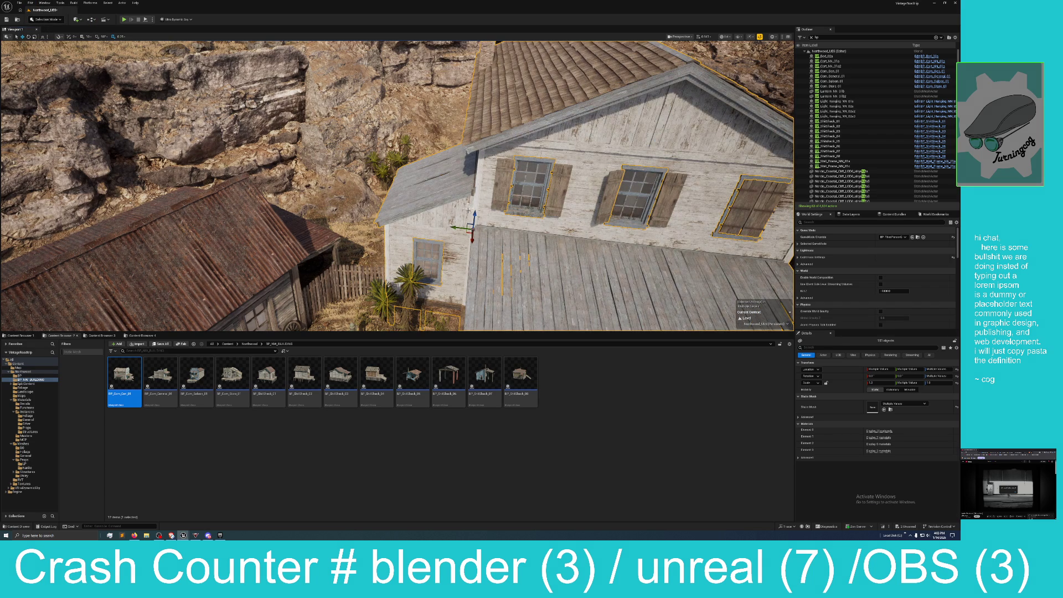
{"action": "key", "text": "f"}
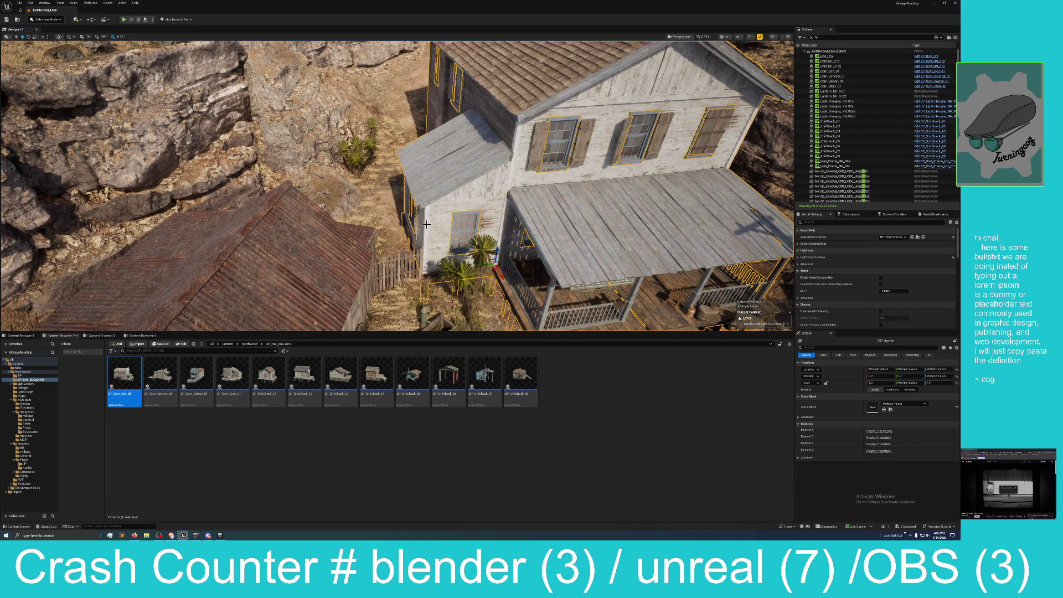
{"action": "mouse_move", "coordinate": [426, 224]}
{"action": "left_mouse_down"}
{"action": "mouse_move", "coordinate": [498, 213]}
{"action": "mouse_move", "coordinate": [433, 205]}
{"action": "left_mouse_up"}
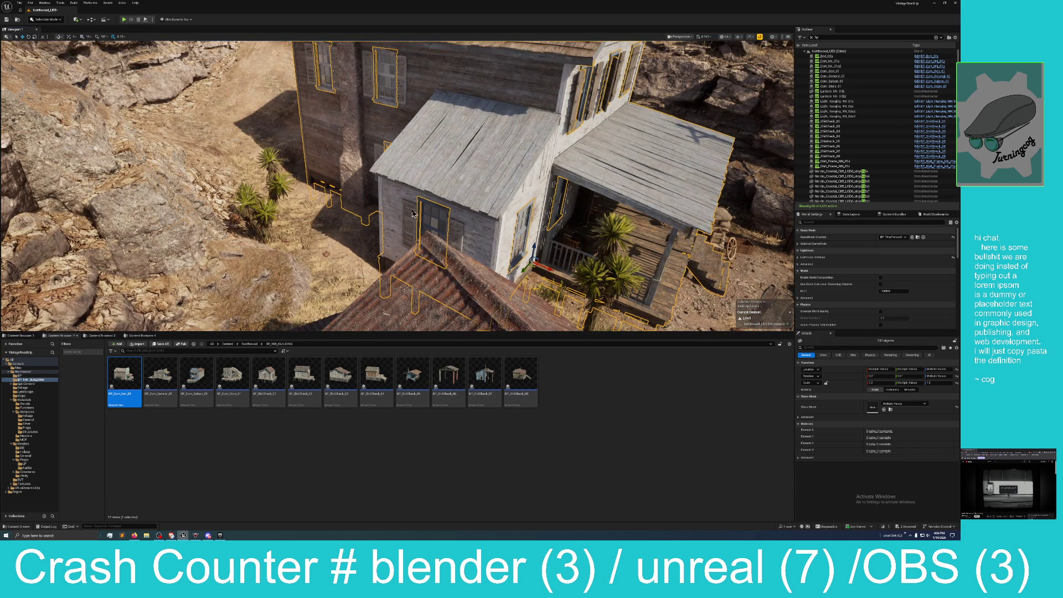
{"action": "left_click_drag", "start_coordinate": [433, 205], "coordinate": [429, 176]}
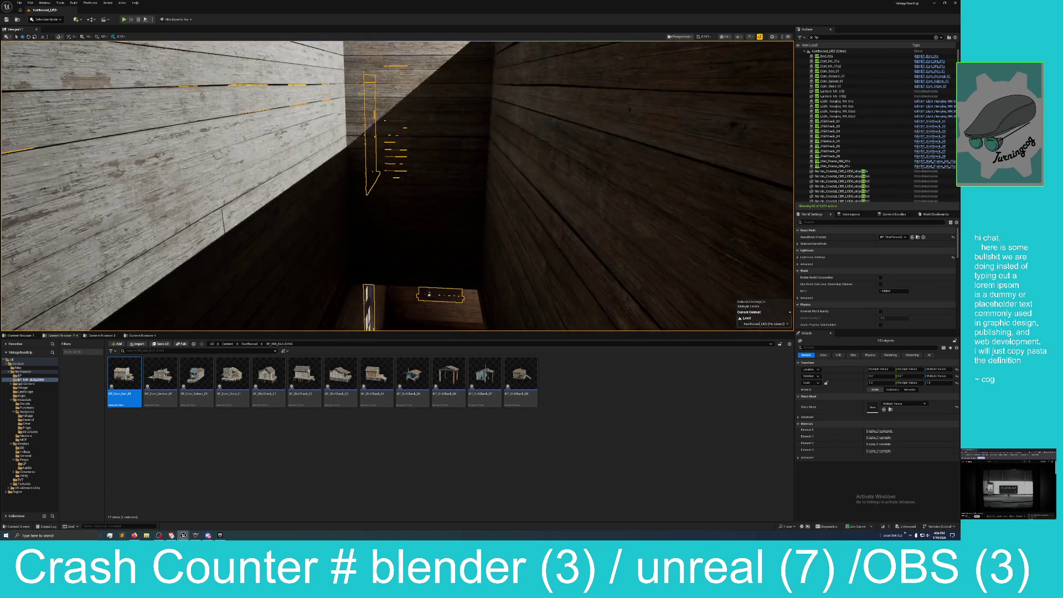
Fly back out through the house walls until the Supper Hall entrance is in view
{"action": "left_click_drag", "start_coordinate": [176, 168], "coordinate": [176, 168]}
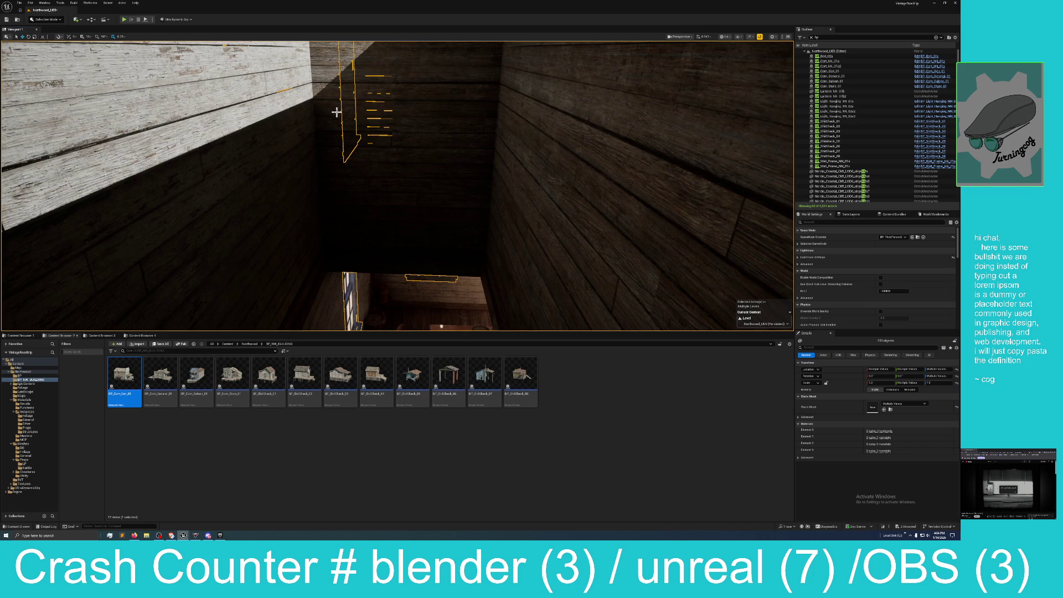
{"action": "left_click_drag", "start_coordinate": [397, 136], "coordinate": [396, 136]}
{"action": "mouse_move", "coordinate": [411, 181]}
{"action": "left_mouse_down"}
{"action": "mouse_move", "coordinate": [432, 127]}
{"action": "mouse_move", "coordinate": [420, 51]}
{"action": "mouse_move", "coordinate": [439, 55]}
{"action": "left_mouse_up"}
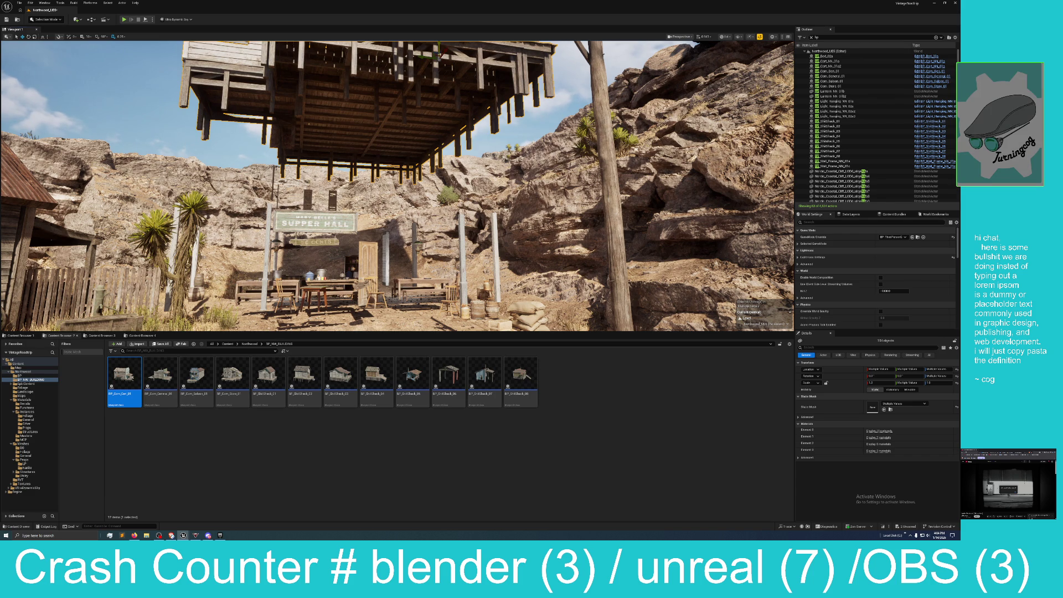
Revert the accidental house drag over the Supper Hall with Edit > Undo
{"action": "mouse_move", "coordinate": [439, 54]}
{"action": "left_mouse_down"}
{"action": "mouse_move", "coordinate": [422, 130]}
{"action": "mouse_move", "coordinate": [409, 124]}
{"action": "left_mouse_up"}
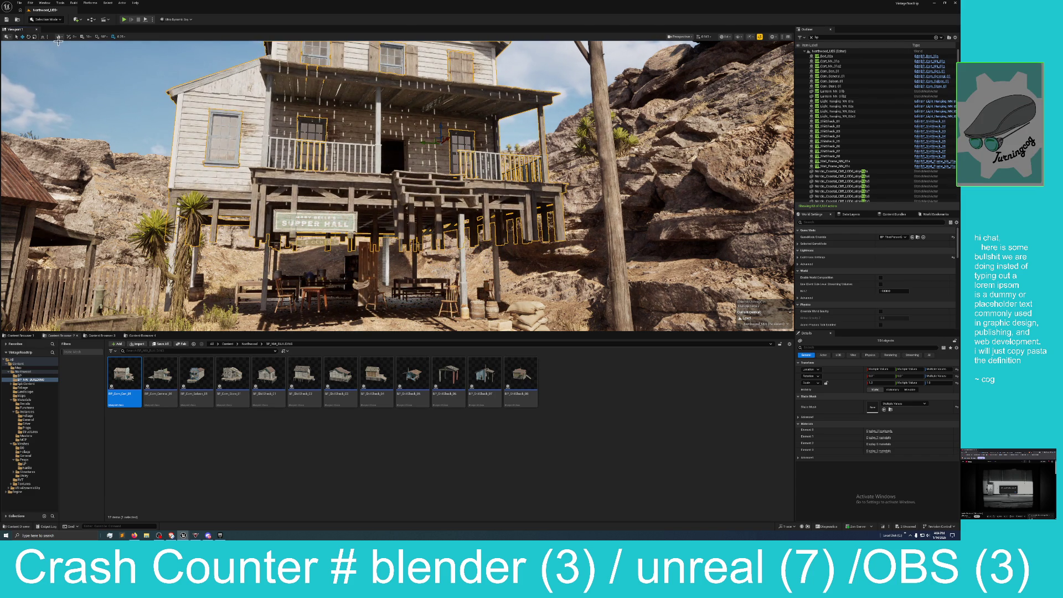
{"action": "left_click", "coordinate": [29, 10]}
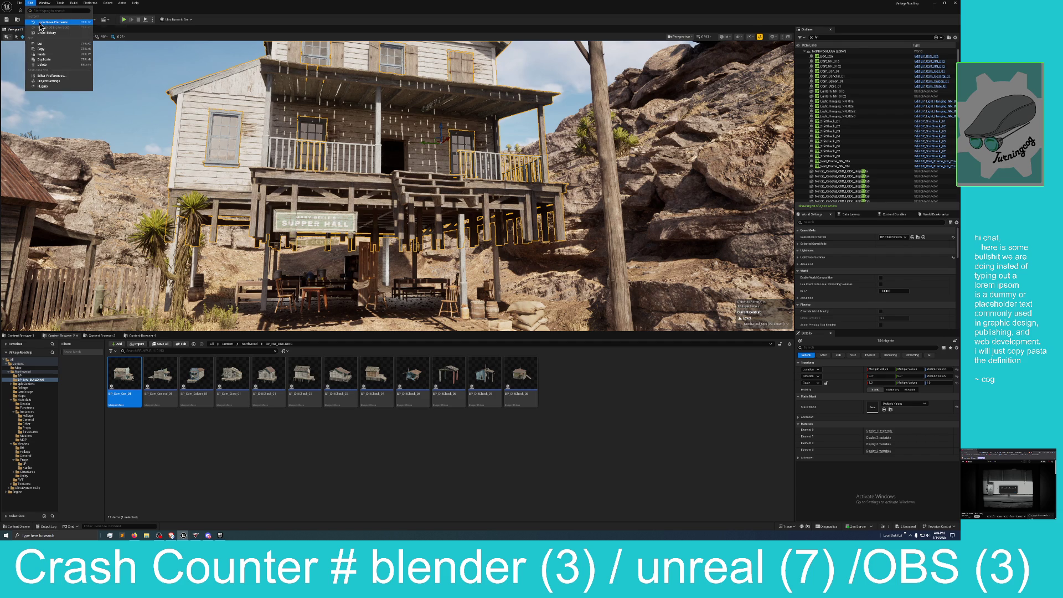
{"action": "left_click", "coordinate": [40, 25]}
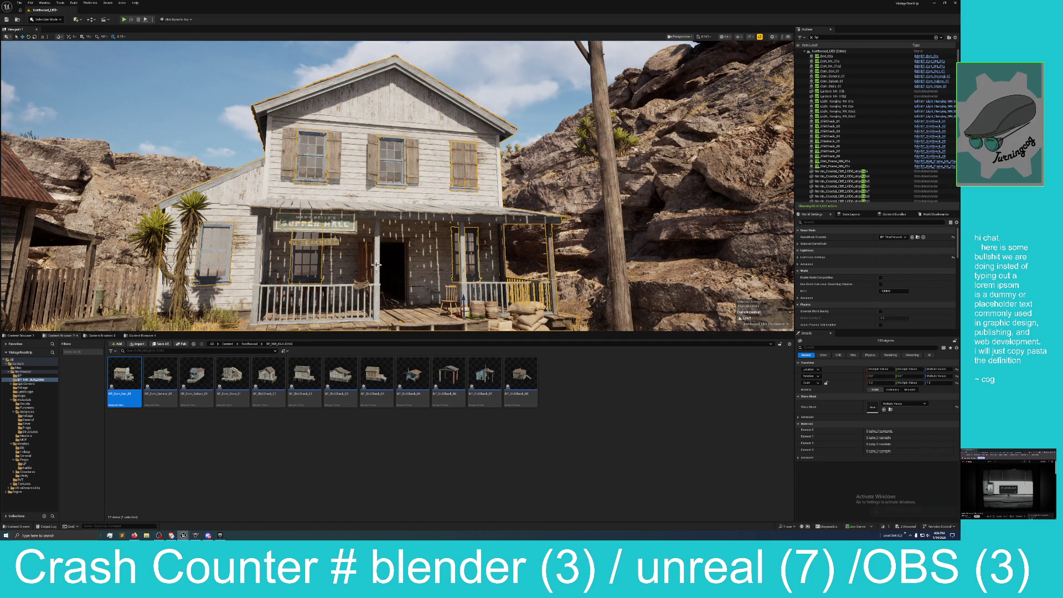
{"action": "left_click_drag", "start_coordinate": [388, 259], "coordinate": [384, 259]}
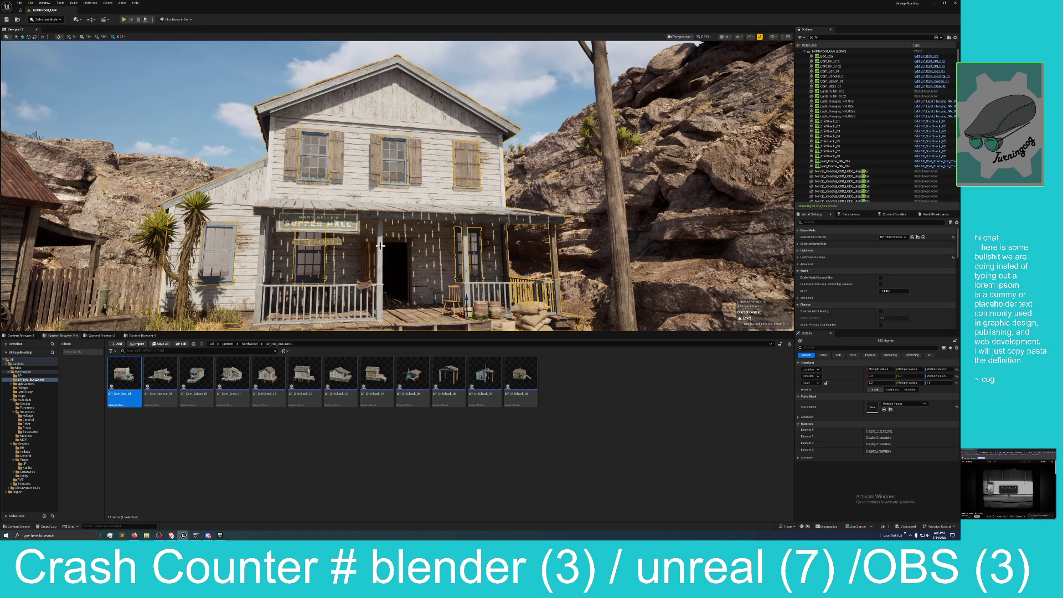
{"action": "scroll", "coordinate": [318, 224], "scroll_direction": "up", "scroll_amount": 15}
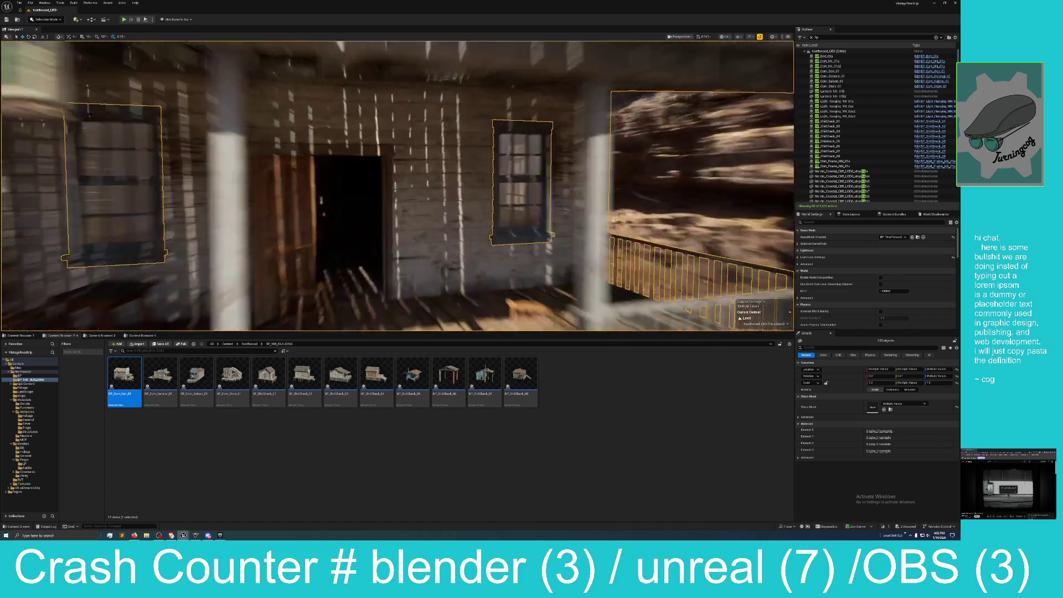
Fly into the lamp-lit room and turn the view toward its right wall
{"action": "scroll", "coordinate": [296, 232], "scroll_direction": "up", "scroll_amount": 8}
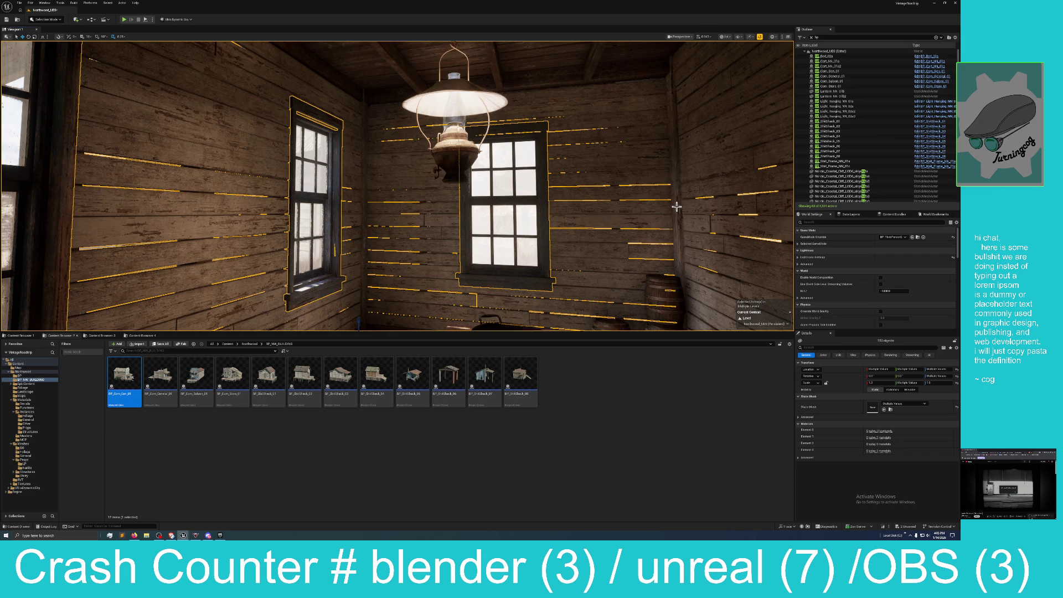
{"action": "left_click_drag", "start_coordinate": [359, 322], "coordinate": [674, 233]}
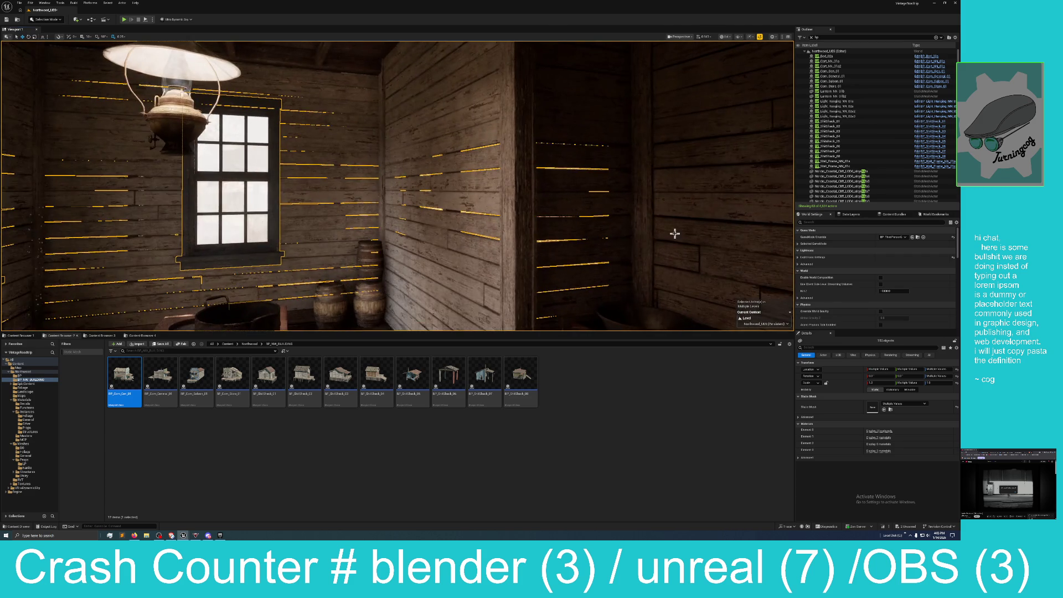
{"action": "left_click_drag", "start_coordinate": [544, 235], "coordinate": [719, 224]}
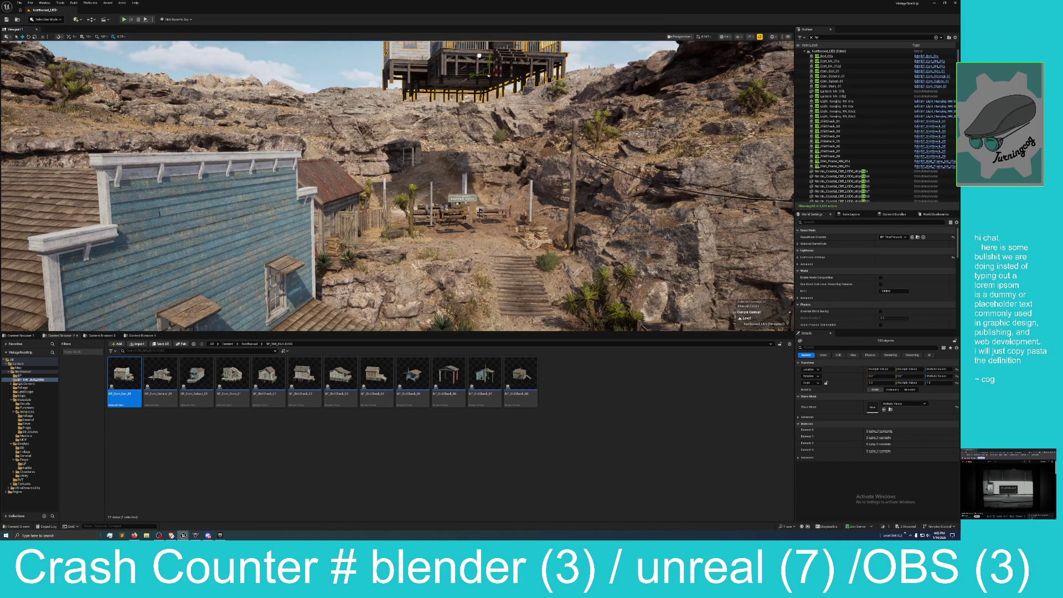
Fly toward the Supper Hall and back, then undo the house elements' move
{"action": "key", "text": "w"}
{"action": "key", "text": "w"}
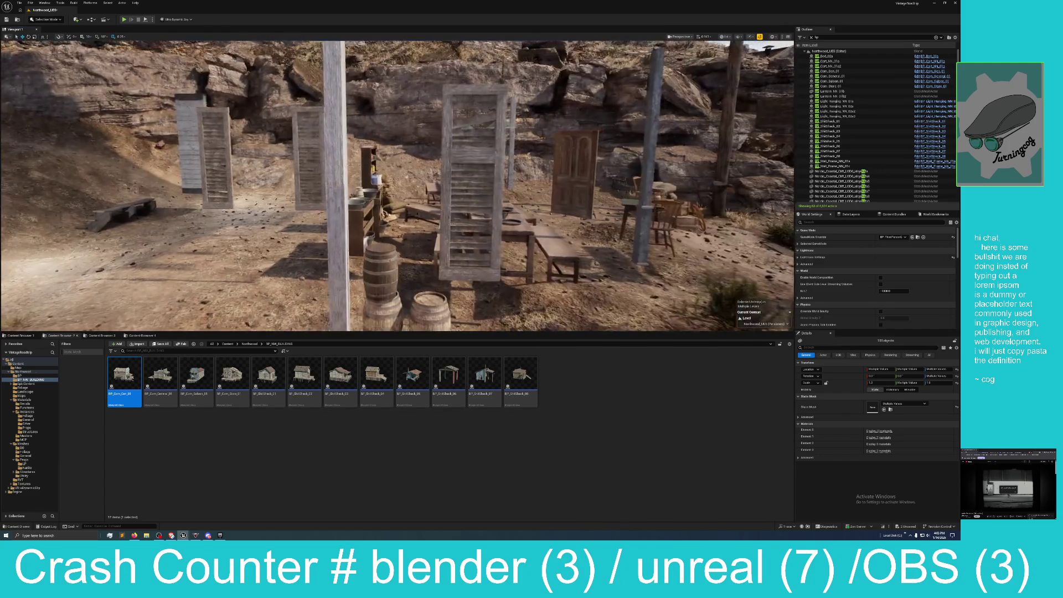
{"action": "key", "text": "s"}
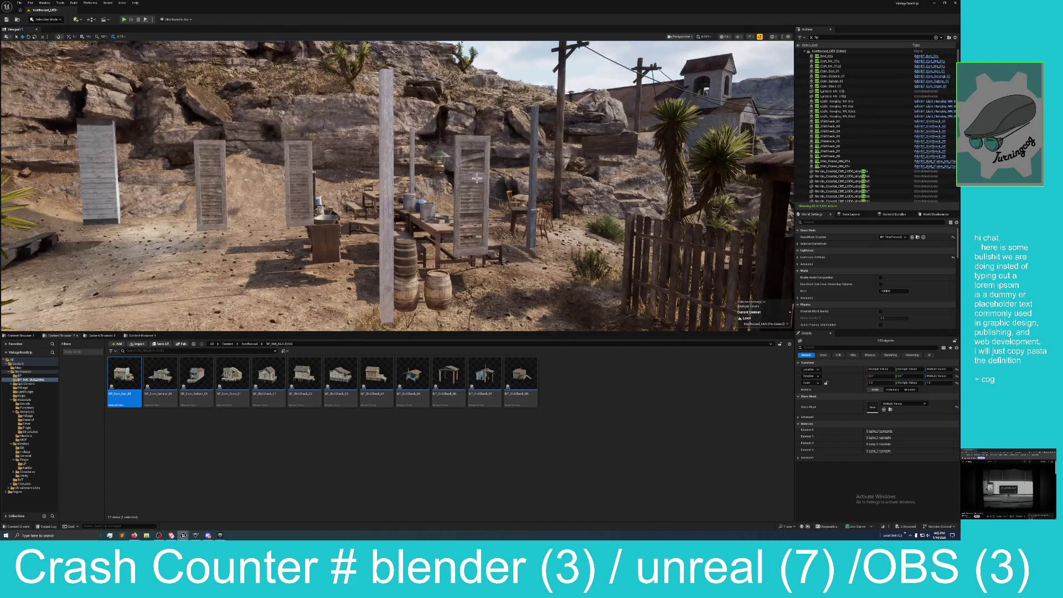
{"action": "left_click", "coordinate": [31, 4]}
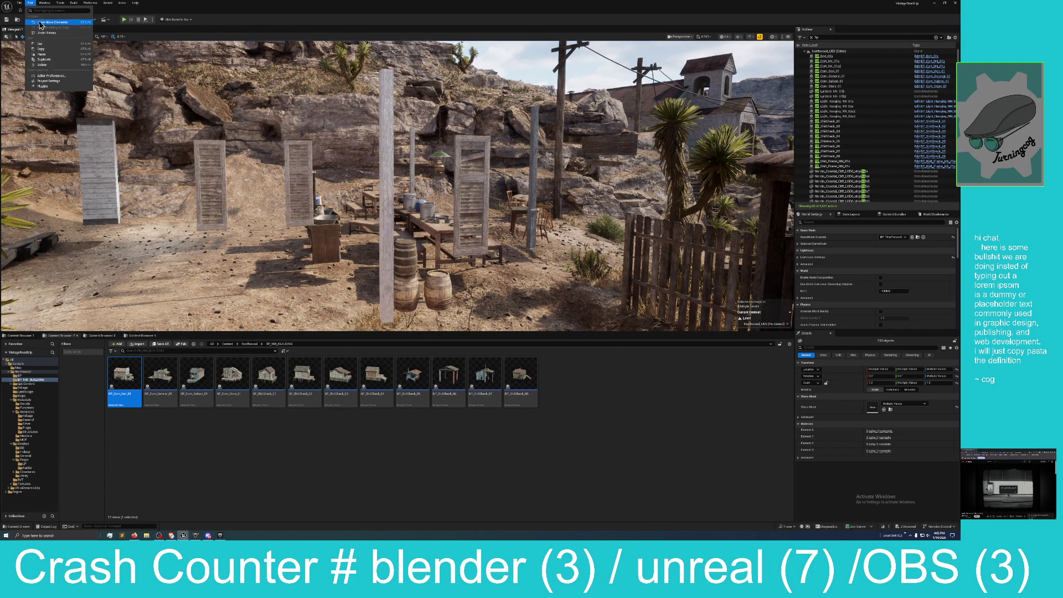
{"action": "left_click", "coordinate": [40, 22]}
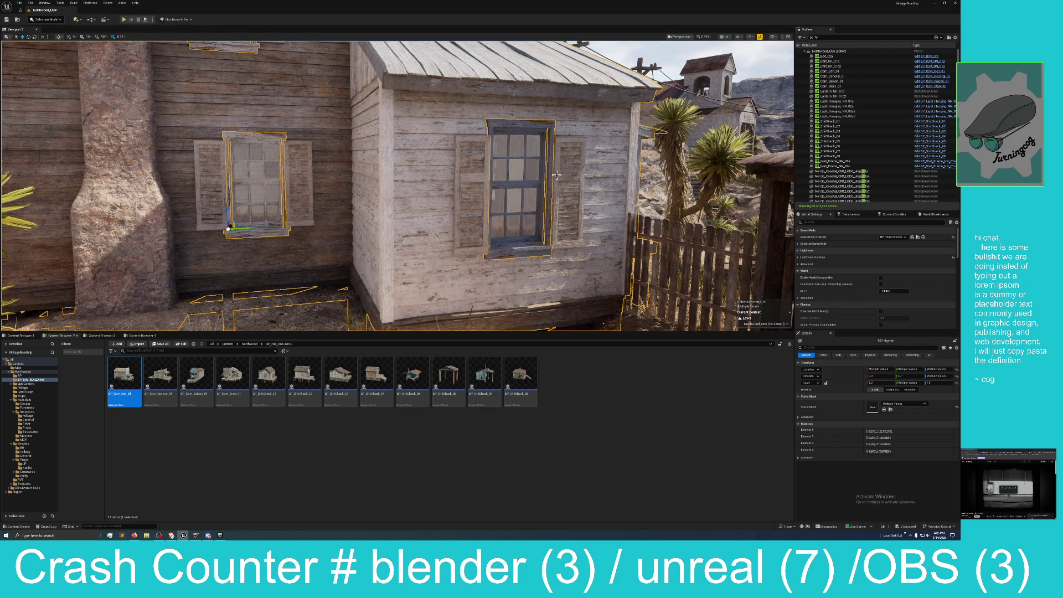
Frame the house and remove the upper-left window from the selection
{"action": "key", "text": "f"}
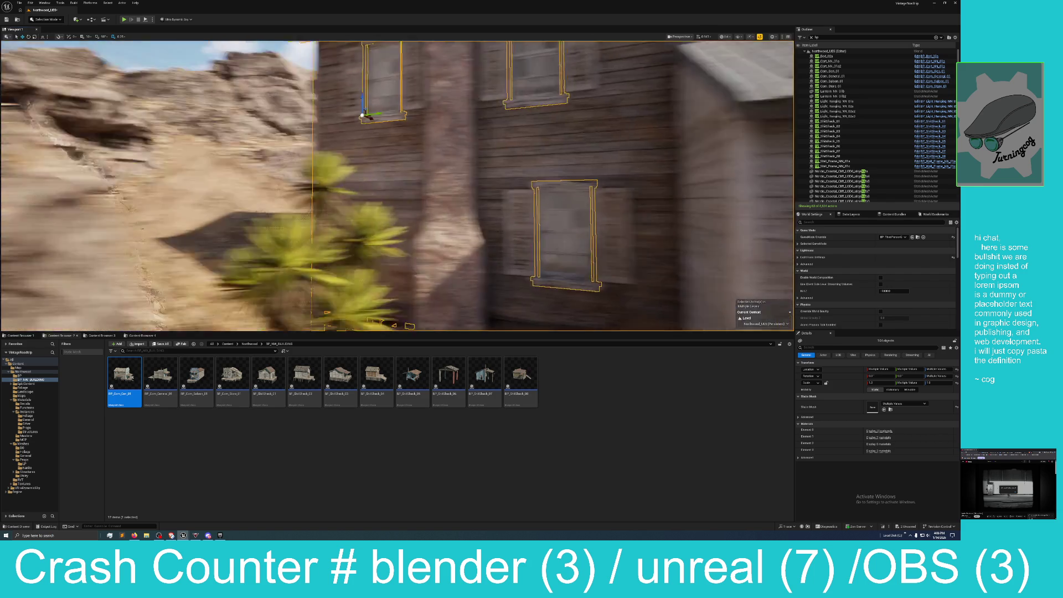
{"action": "left_click_drag", "start_coordinate": [236, 191], "coordinate": [182, 166]}
{"action": "left_click_drag", "start_coordinate": [310, 155], "coordinate": [343, 148]}
{"action": "left_click", "coordinate": [448, 138], "text": "ctrl"}
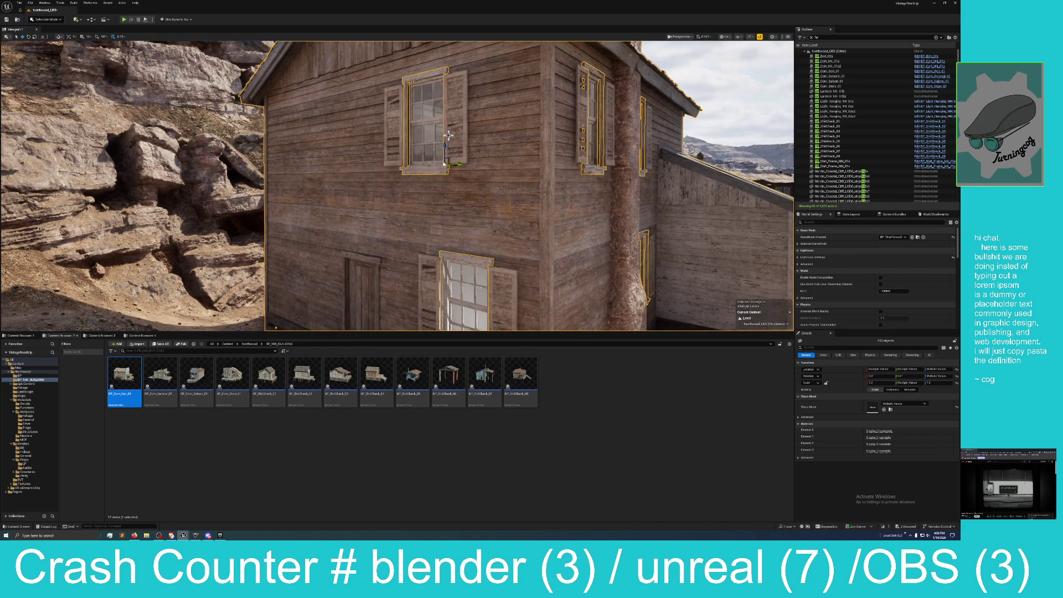
Drag the selected house so it tips over onto its roof
{"action": "mouse_move", "coordinate": [357, 272]}
{"action": "left_mouse_down"}
{"action": "mouse_move", "coordinate": [365, 258]}
{"action": "mouse_move", "coordinate": [343, 260]}
{"action": "mouse_move", "coordinate": [340, 232]}
{"action": "mouse_move", "coordinate": [340, 268]}
{"action": "left_mouse_up"}
{"action": "left_click_drag", "start_coordinate": [463, 179], "coordinate": [433, 188]}
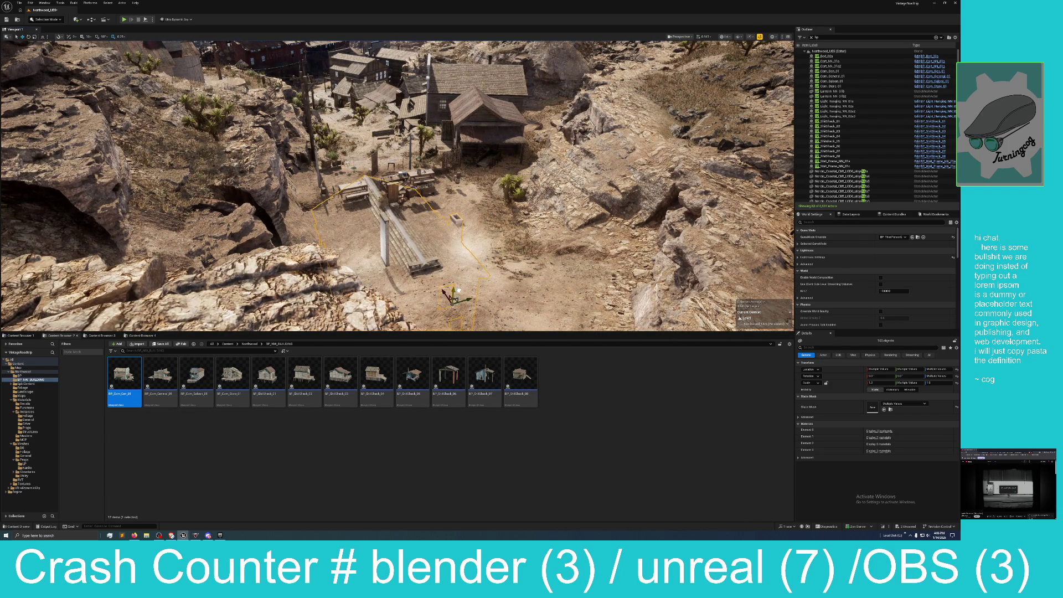
{"action": "mouse_move", "coordinate": [457, 241]}
{"action": "left_mouse_down"}
{"action": "mouse_move", "coordinate": [454, 313]}
{"action": "mouse_move", "coordinate": [438, 204]}
{"action": "mouse_move", "coordinate": [443, 304]}
{"action": "left_mouse_up"}
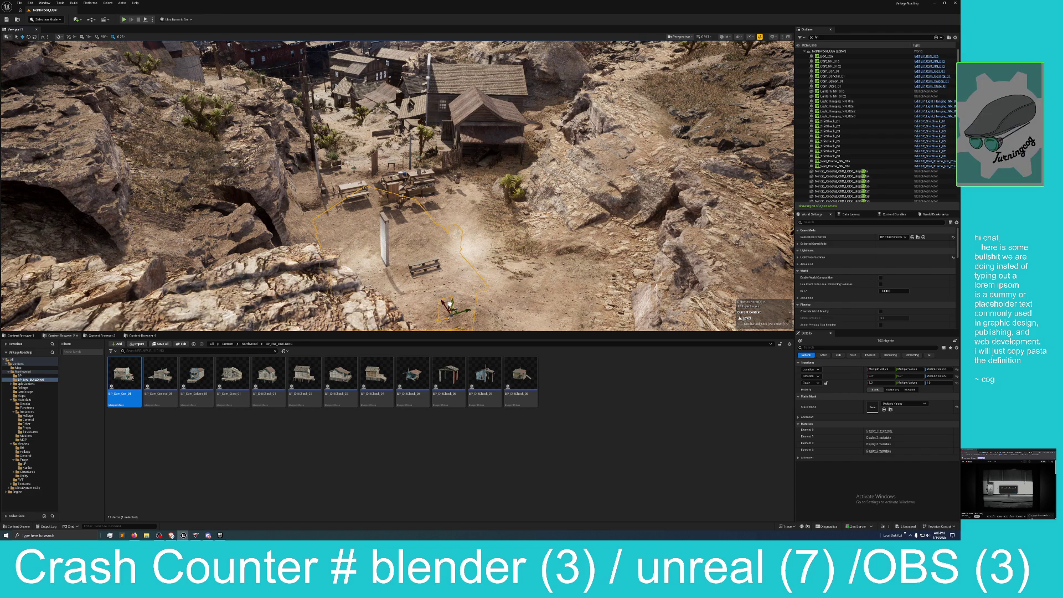
{"action": "left_click", "coordinate": [31, 3]}
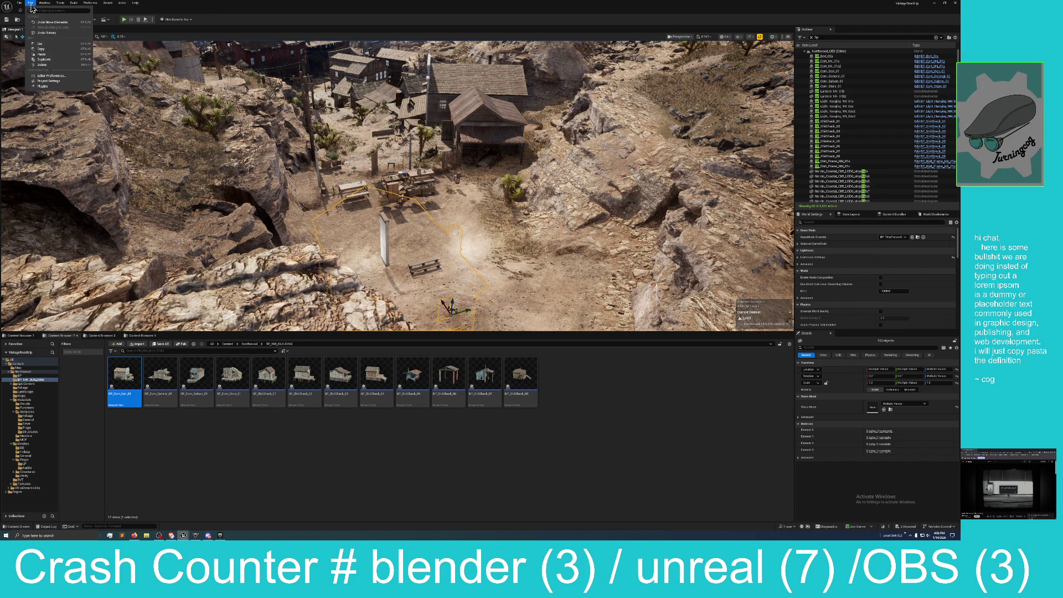
Undo the house move so it stands upright, then fly toward its porch
{"action": "left_click", "coordinate": [58, 23]}
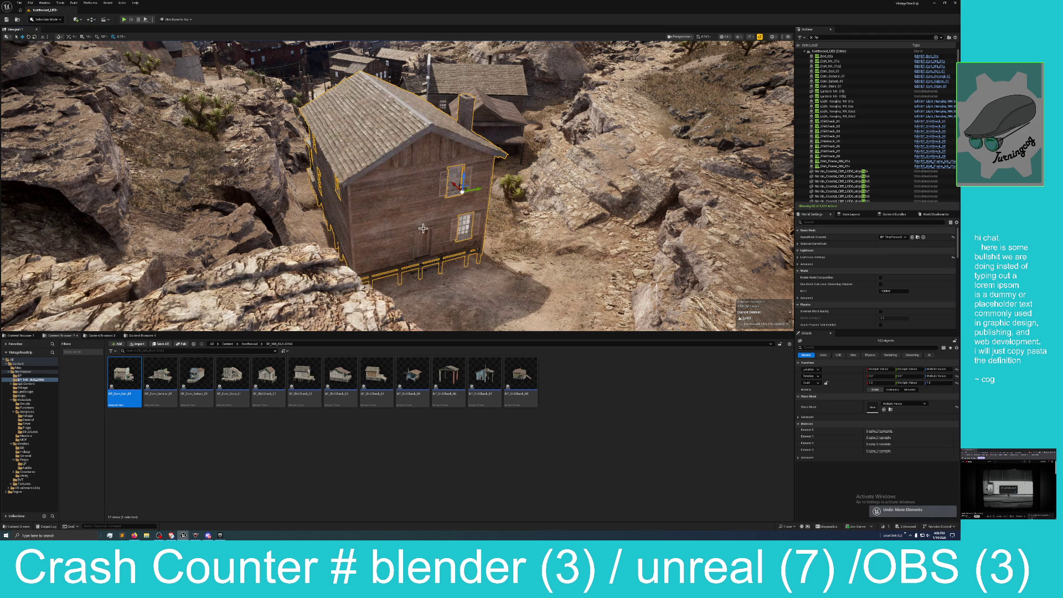
{"action": "scroll", "coordinate": [414, 153], "scroll_direction": "down", "scroll_amount": 10}
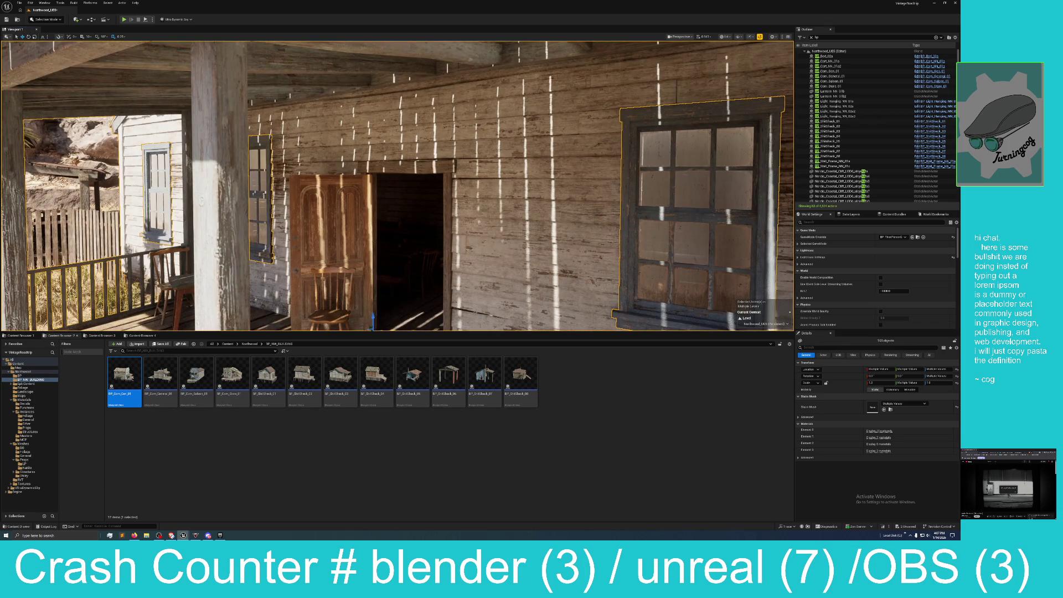
Fly past the Supper Hall front and over its roof to view the wall and stilts
{"action": "key", "text": "w"}
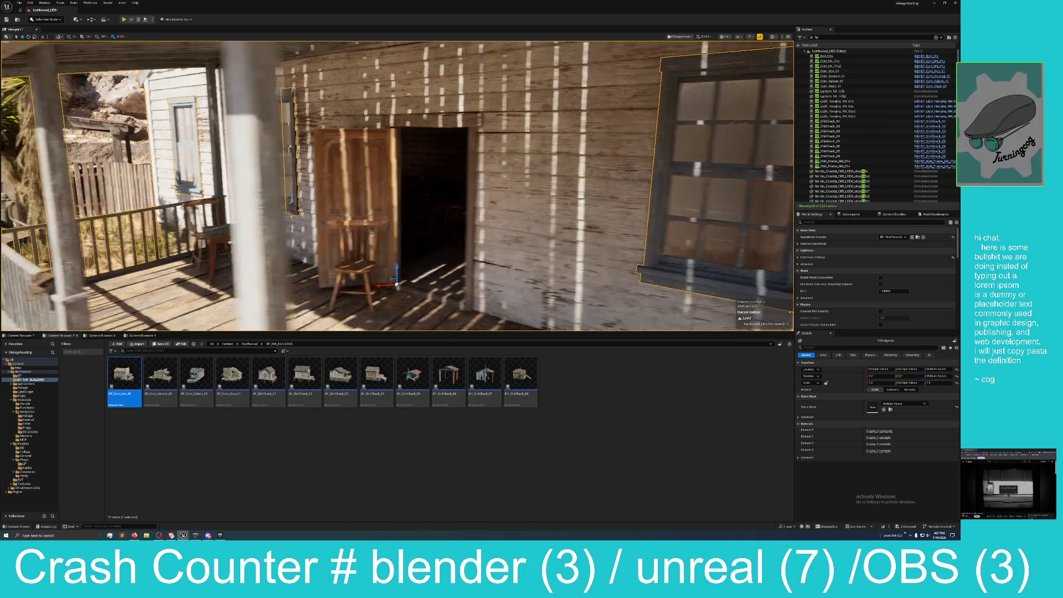
{"action": "key", "text": "d"}
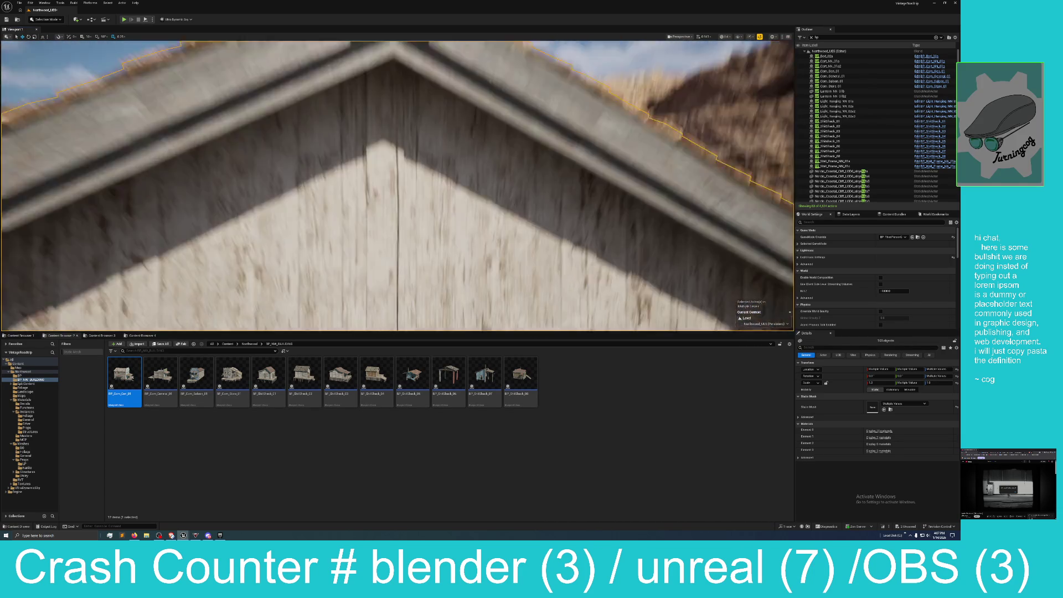
{"action": "key", "text": "e"}
{"action": "key", "text": "w"}
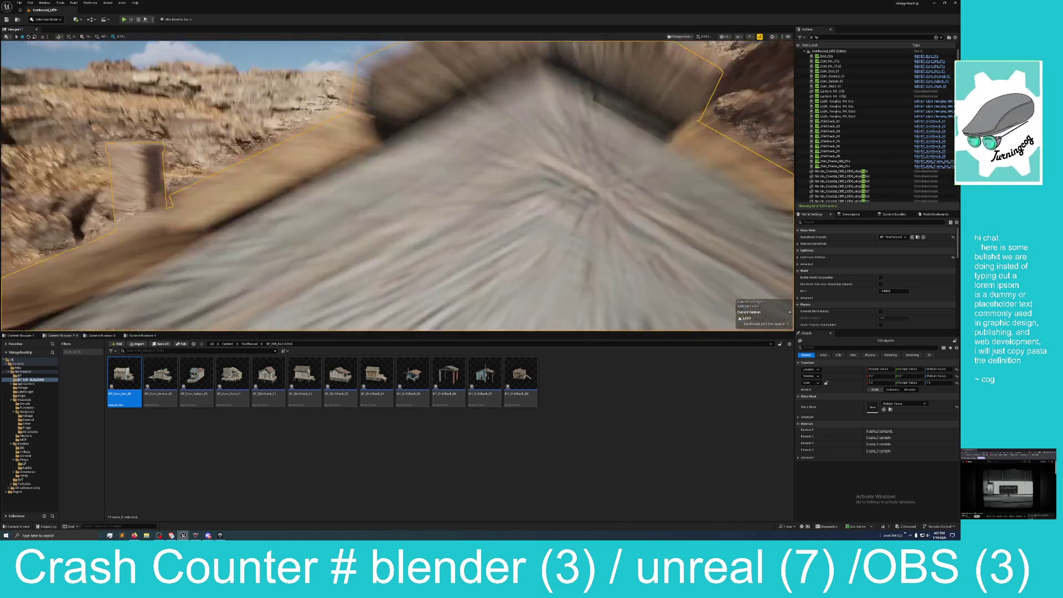
{"action": "key", "text": "s"}
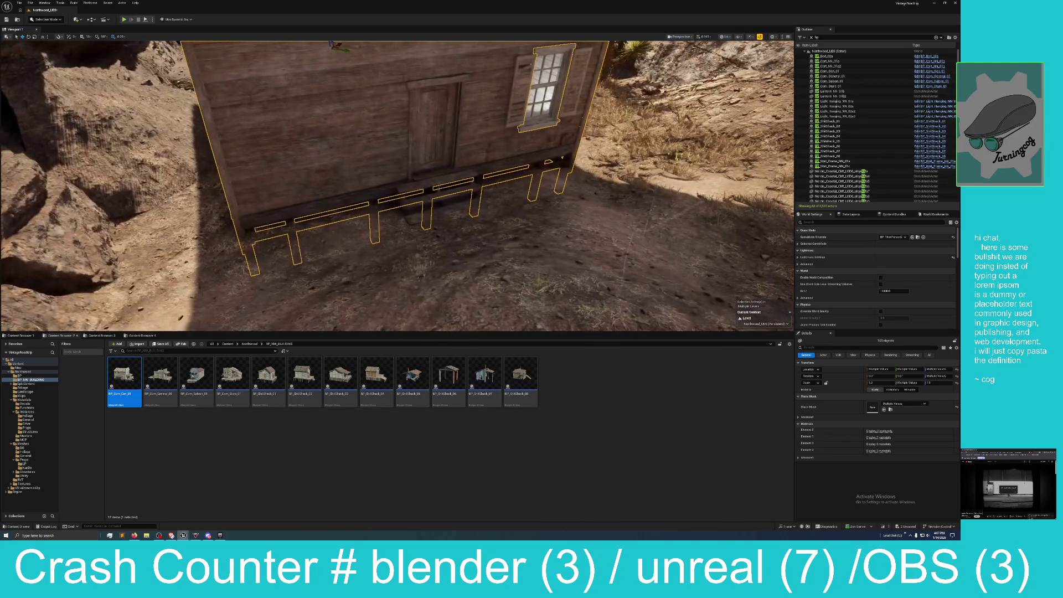
{"action": "key", "text": "w"}
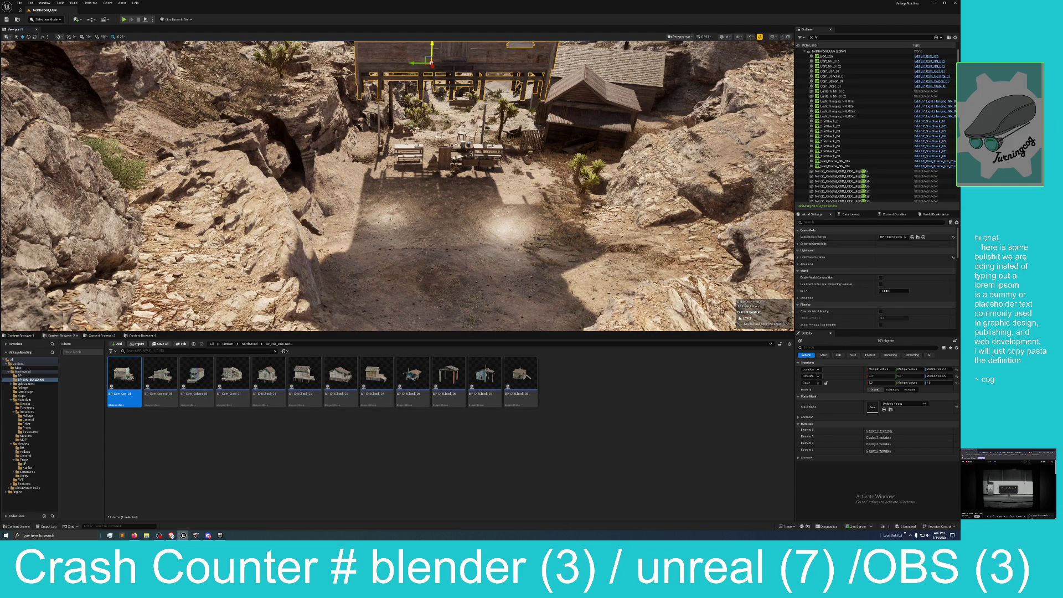
Fly down the town street to the tables under the Supper Hall roof
{"action": "key", "text": "w"}
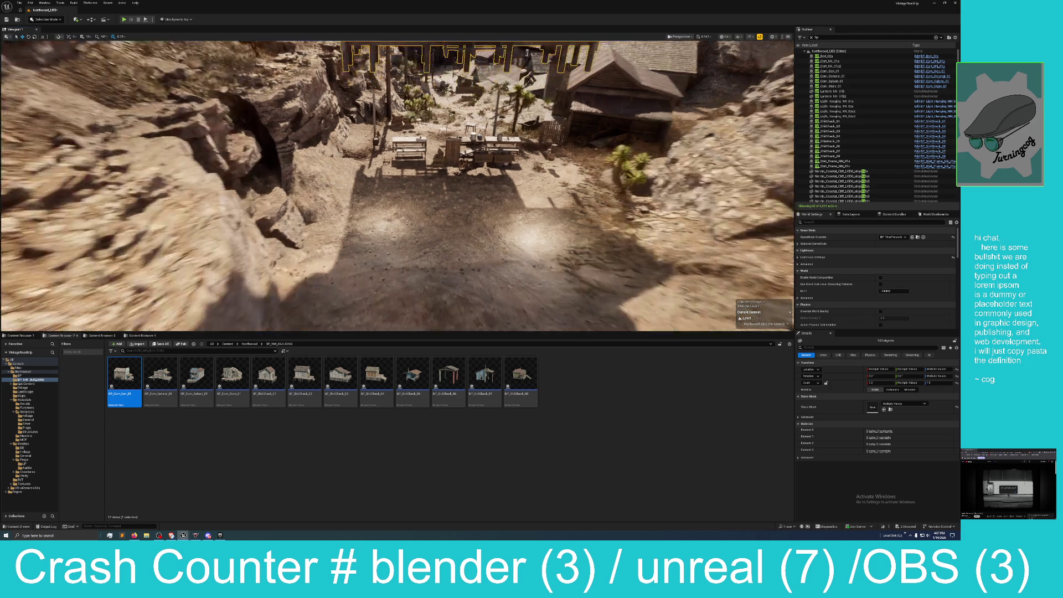
{"action": "key", "text": "w"}
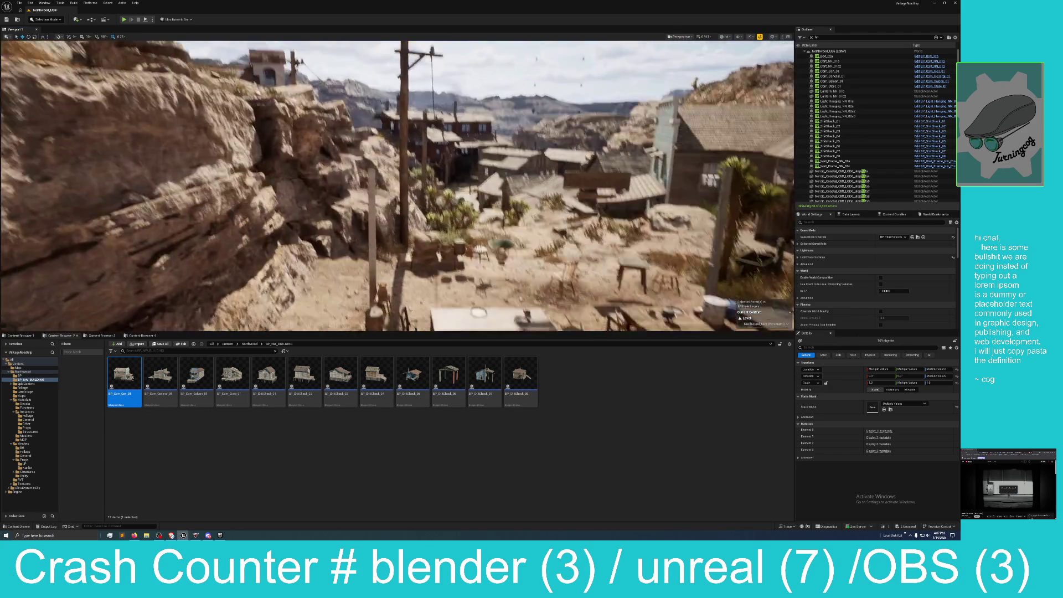
{"action": "key", "text": "w"}
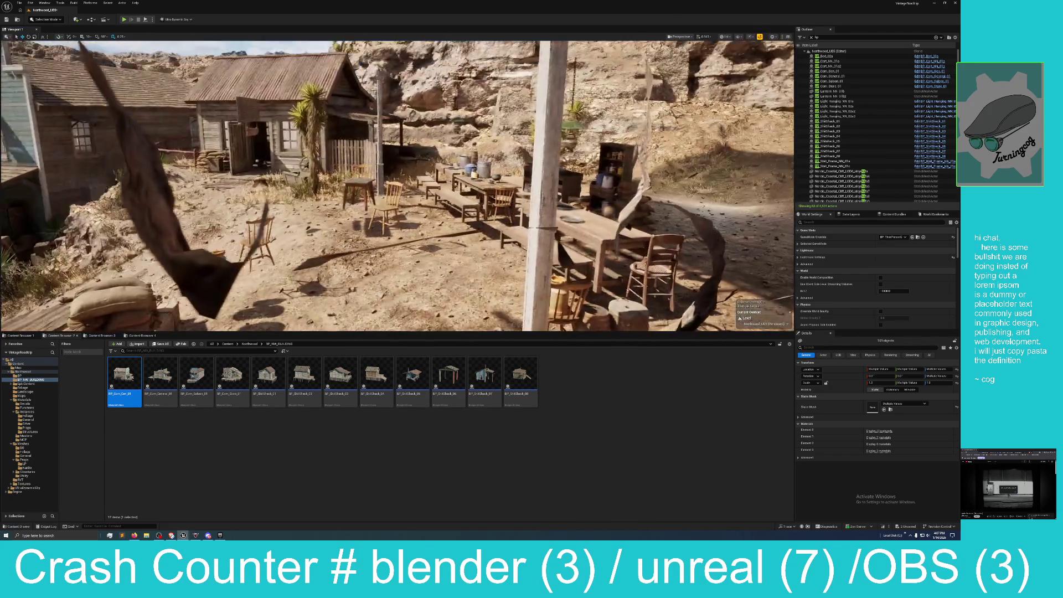
{"action": "key", "text": "w"}
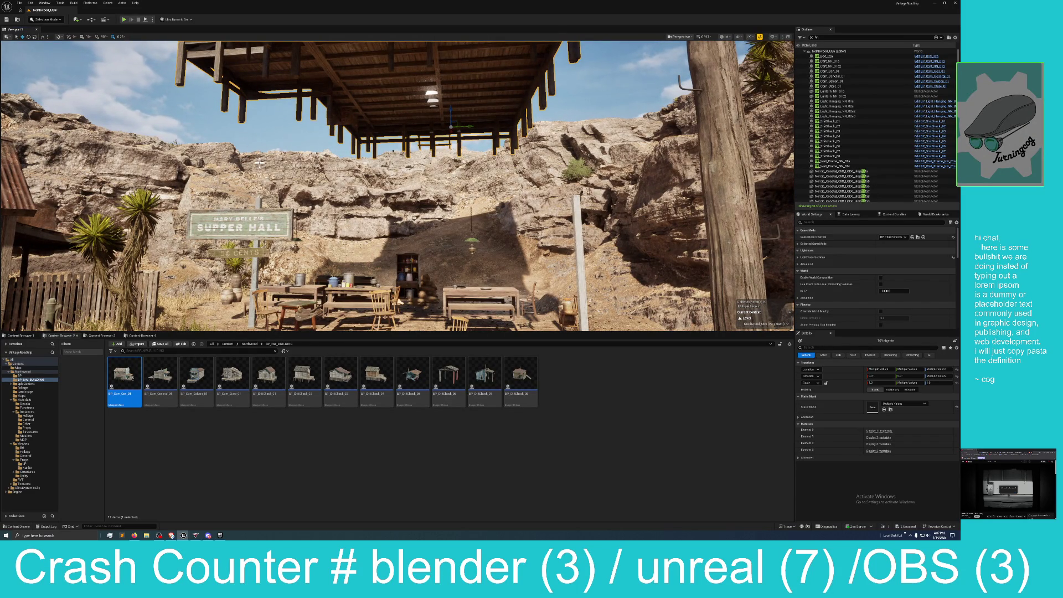
Undo the previous building move and pull back to see the porch
{"action": "left_click", "coordinate": [30, 2]}
{"action": "left_click", "coordinate": [38, 25]}
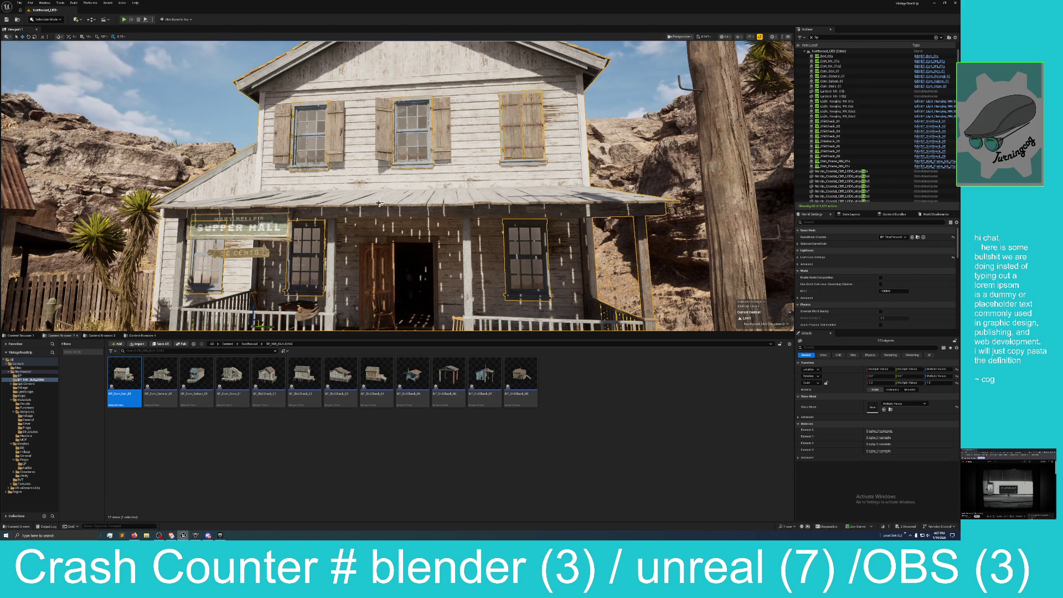
{"action": "mouse_move", "coordinate": [335, 193]}
{"action": "left_mouse_down"}
{"action": "mouse_move", "coordinate": [315, 232]}
{"action": "mouse_move", "coordinate": [336, 193]}
{"action": "left_mouse_up"}
Raise the house, then lower it partly back down over the stilts
{"action": "key", "text": "ctrl+z"}
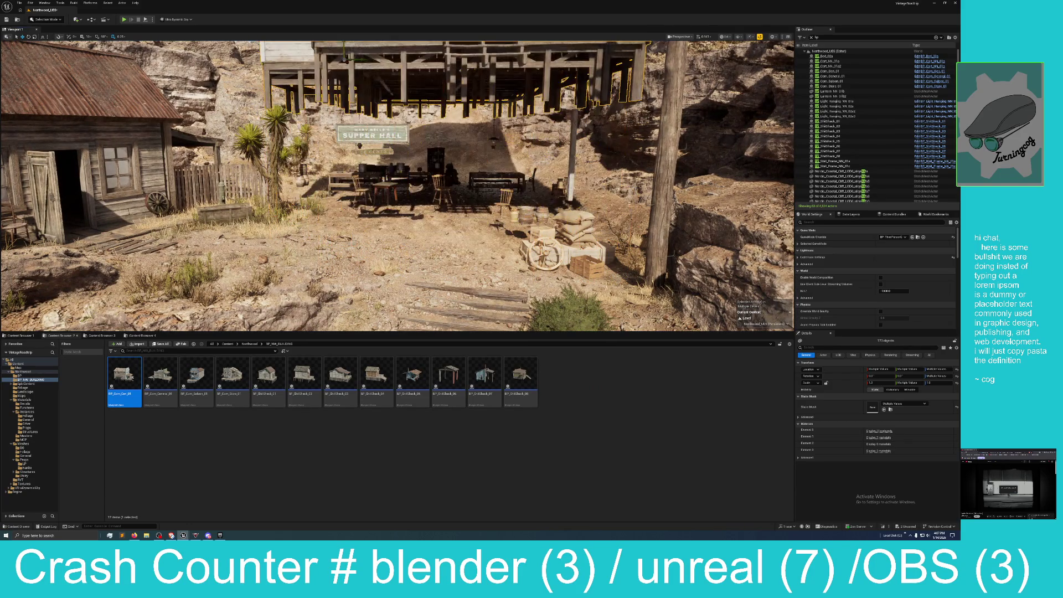
{"action": "mouse_move", "coordinate": [346, 59]}
{"action": "left_mouse_down"}
{"action": "mouse_move", "coordinate": [356, 148]}
{"action": "mouse_move", "coordinate": [348, 132]}
{"action": "left_mouse_up"}
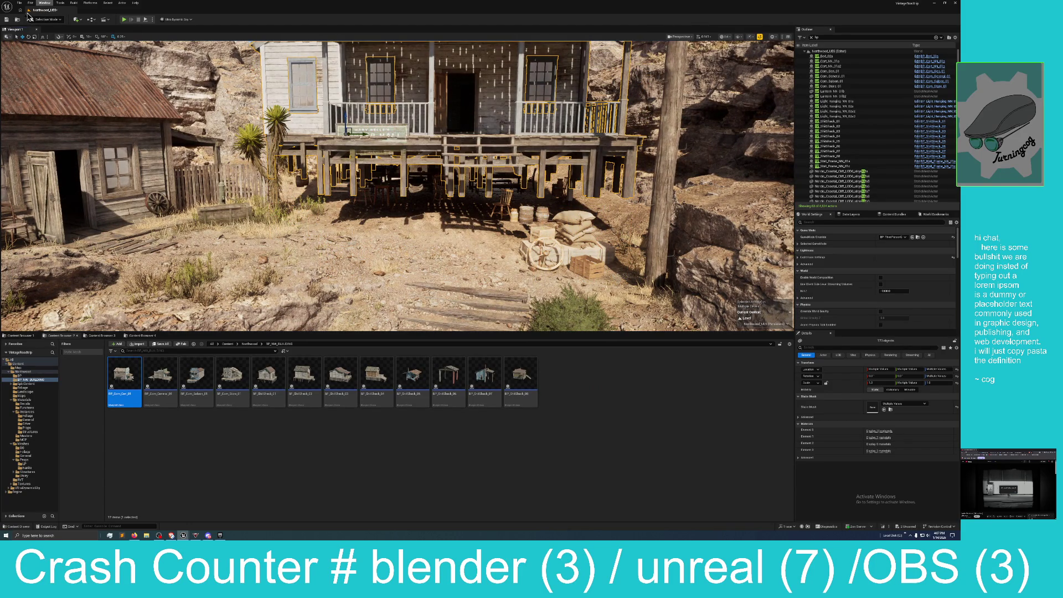
{"action": "left_click", "coordinate": [30, 3]}
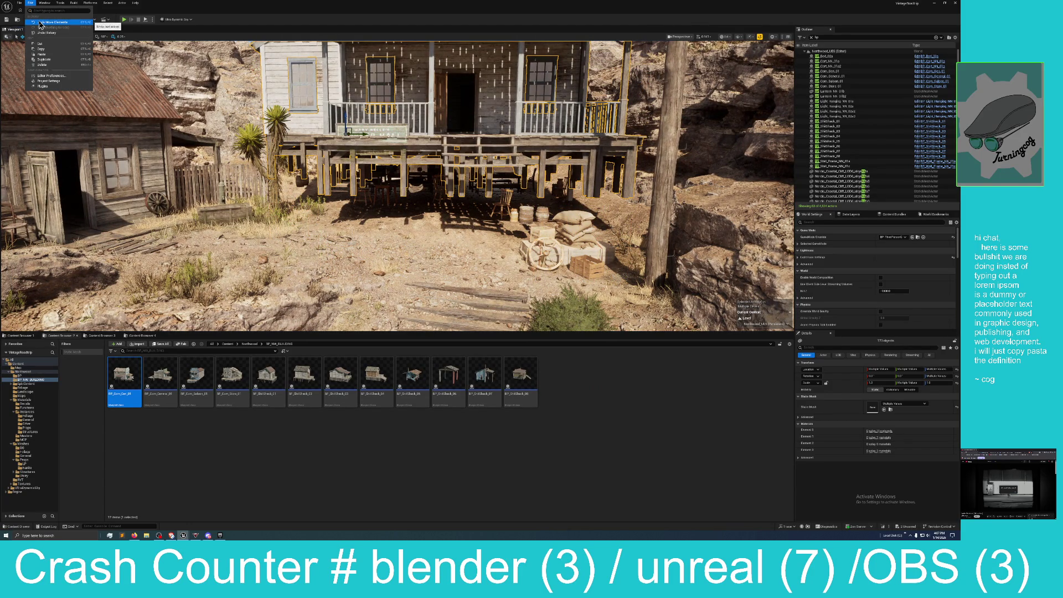
Undo the raise, lift the white house once more, then undo it back onto the ground
{"action": "key", "text": "ctrl+z"}
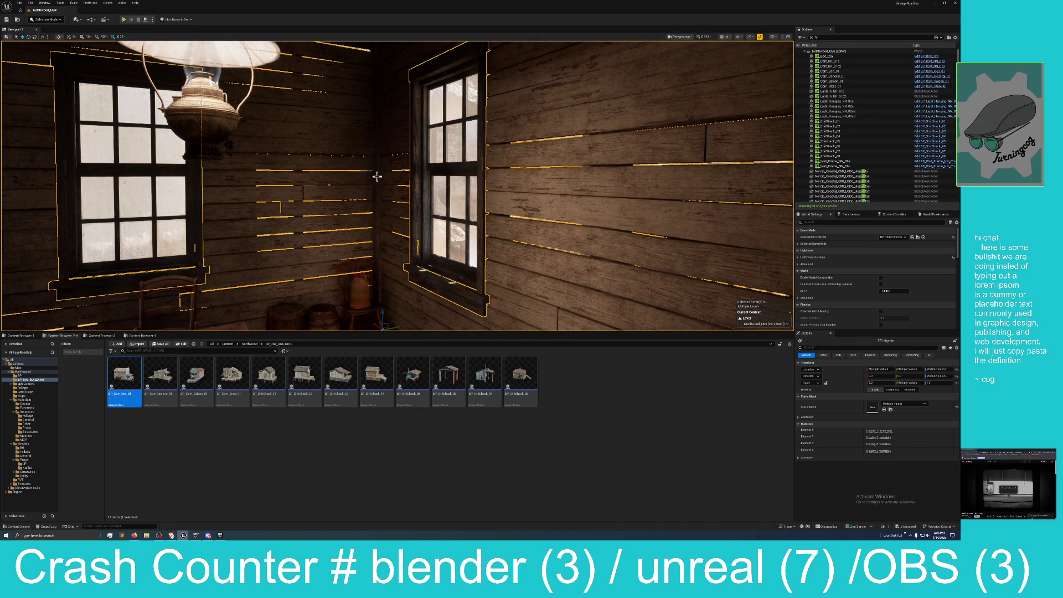
{"action": "key", "text": "f"}
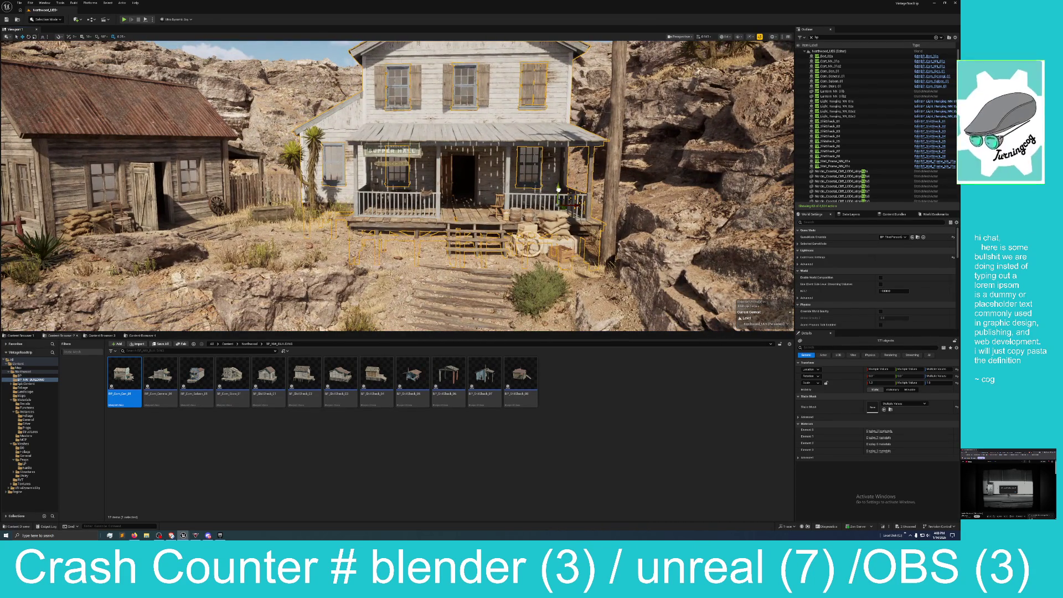
{"action": "mouse_move", "coordinate": [557, 190]}
{"action": "left_mouse_down"}
{"action": "mouse_move", "coordinate": [540, 58]}
{"action": "mouse_move", "coordinate": [548, 199]}
{"action": "mouse_move", "coordinate": [514, 200]}
{"action": "mouse_move", "coordinate": [516, 186]}
{"action": "left_mouse_up"}
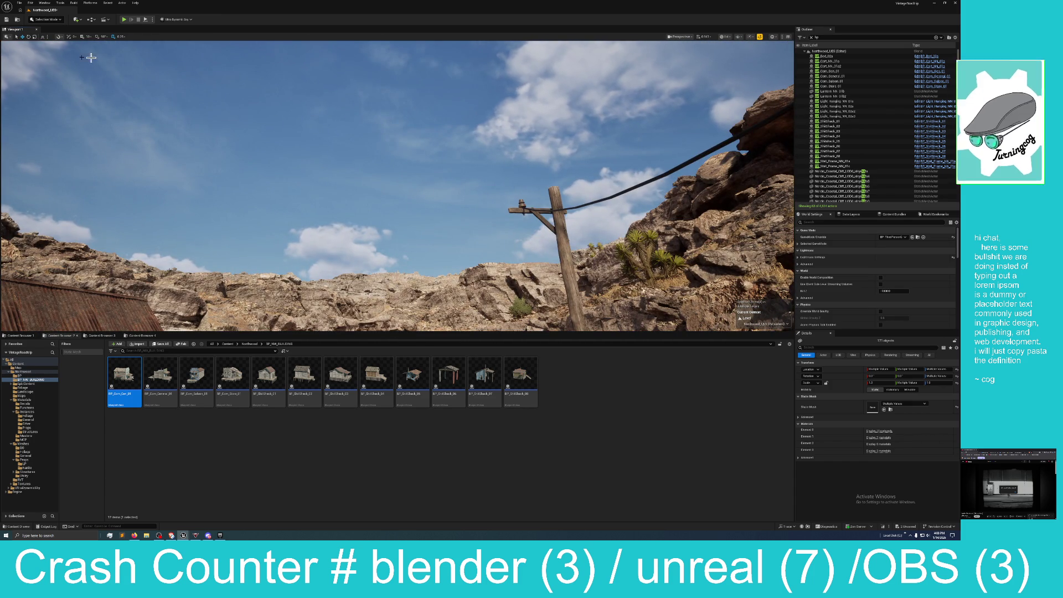
{"action": "left_click", "coordinate": [31, 4]}
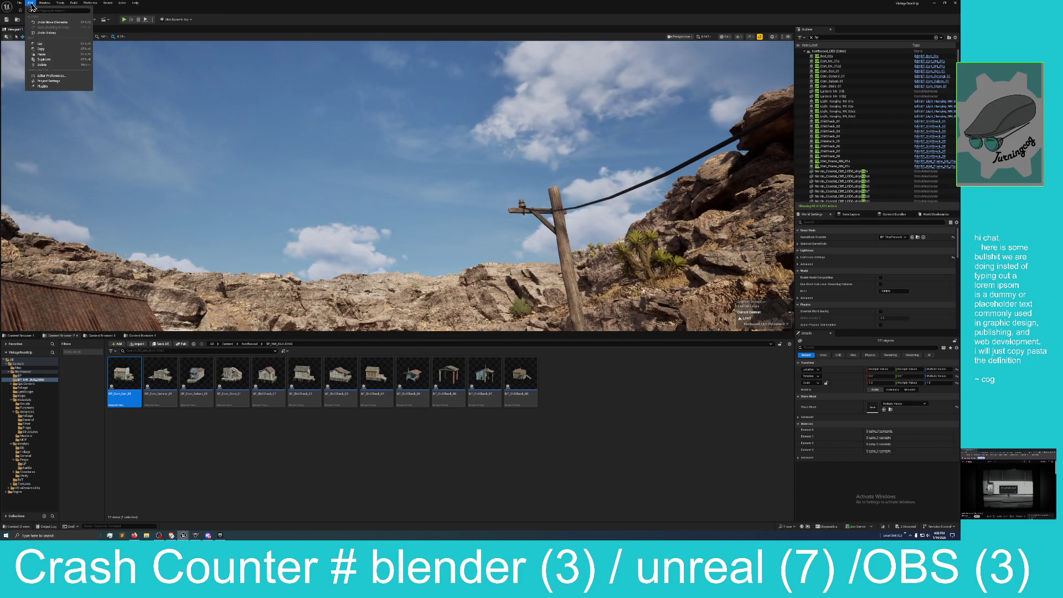
{"action": "left_click", "coordinate": [53, 23]}
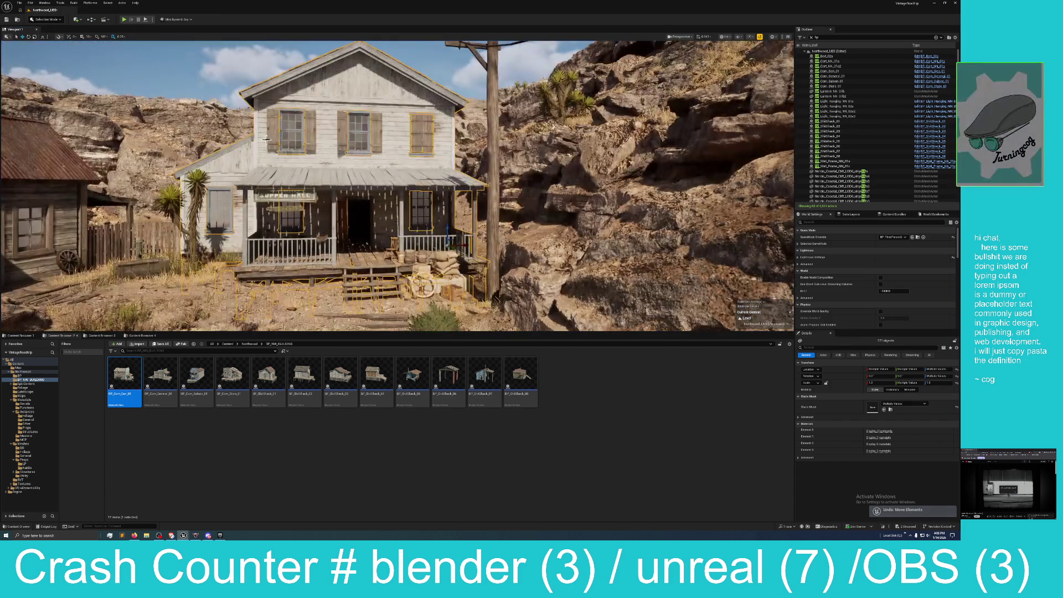
{"action": "right_click", "coordinate": [366, 162]}
Ungroup the selected white house's parts
{"action": "mouse_move", "coordinate": [390, 270]}
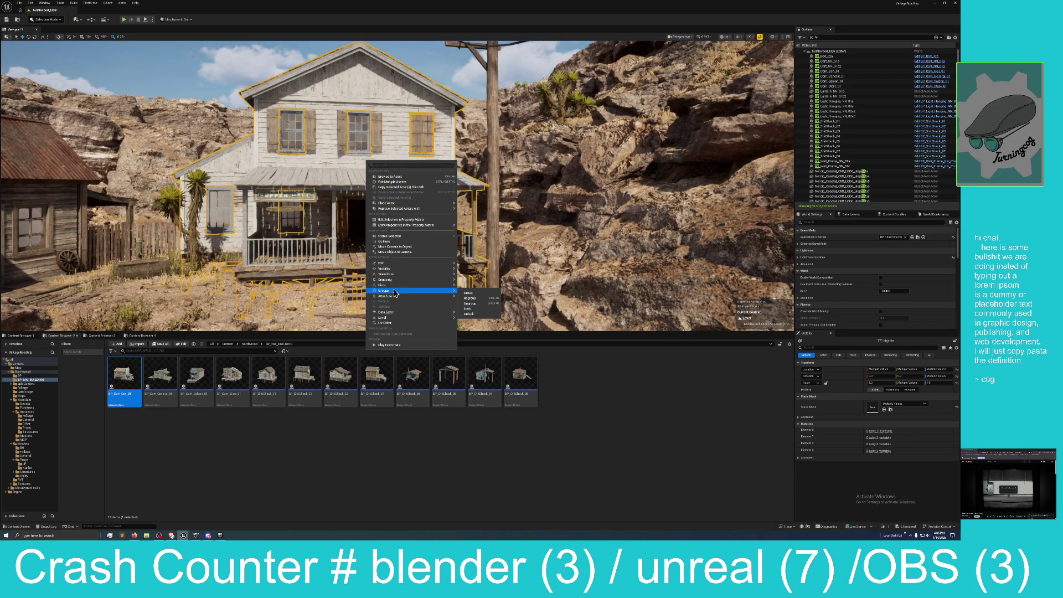
{"action": "mouse_move", "coordinate": [387, 290]}
{"action": "left_click", "coordinate": [470, 304]}
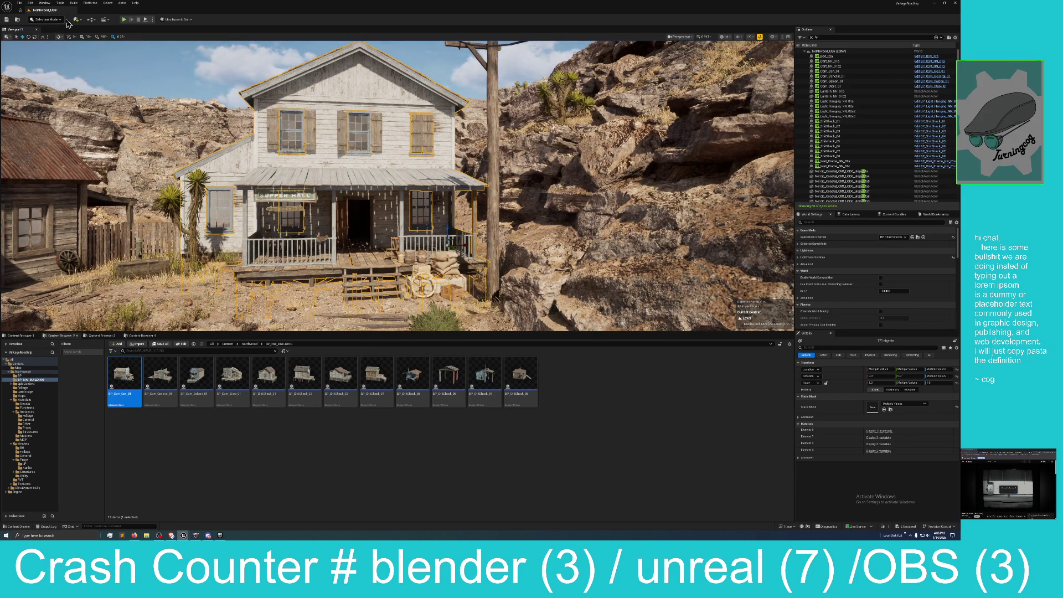
Convert the selection to a Harvest Components Blueprint class named BP_Res_House_01
{"action": "left_click", "coordinate": [91, 20]}
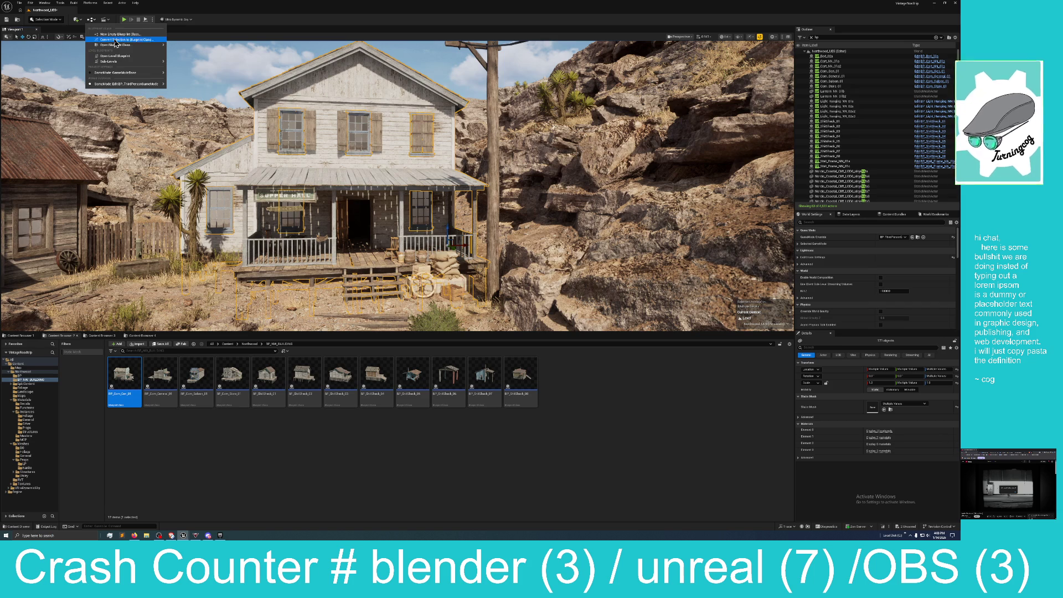
{"action": "left_click", "coordinate": [116, 40]}
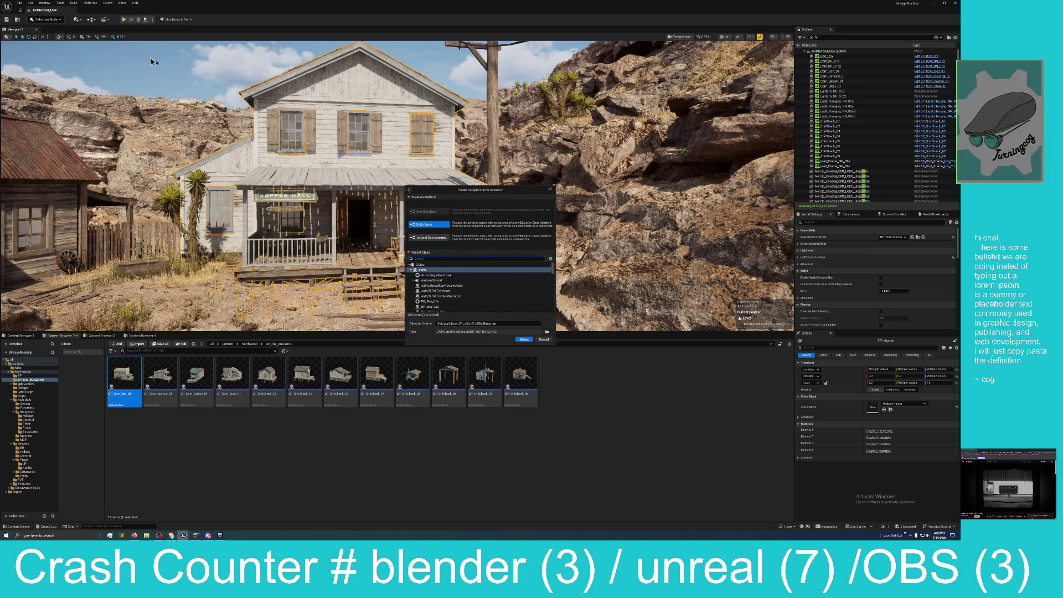
{"action": "left_click", "coordinate": [432, 238]}
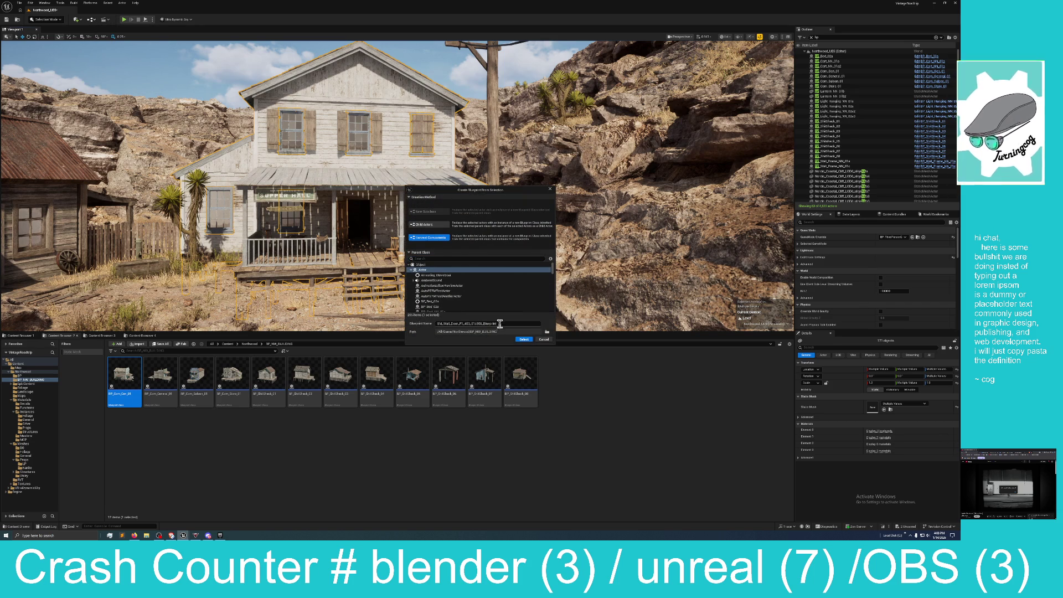
{"action": "left_click", "coordinate": [441, 323]}
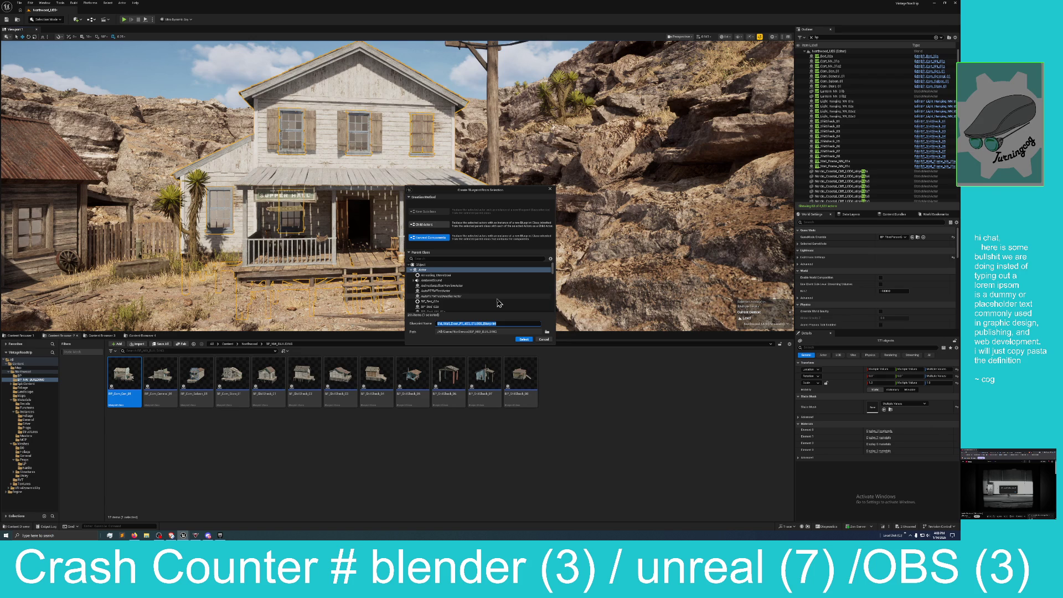
{"action": "type", "text": "B"}
{"action": "type", "text": "P_"}
{"action": "type", "text": "Bed"}
{"action": "type", "text": "s_"}
{"action": "type", "text": "H"}
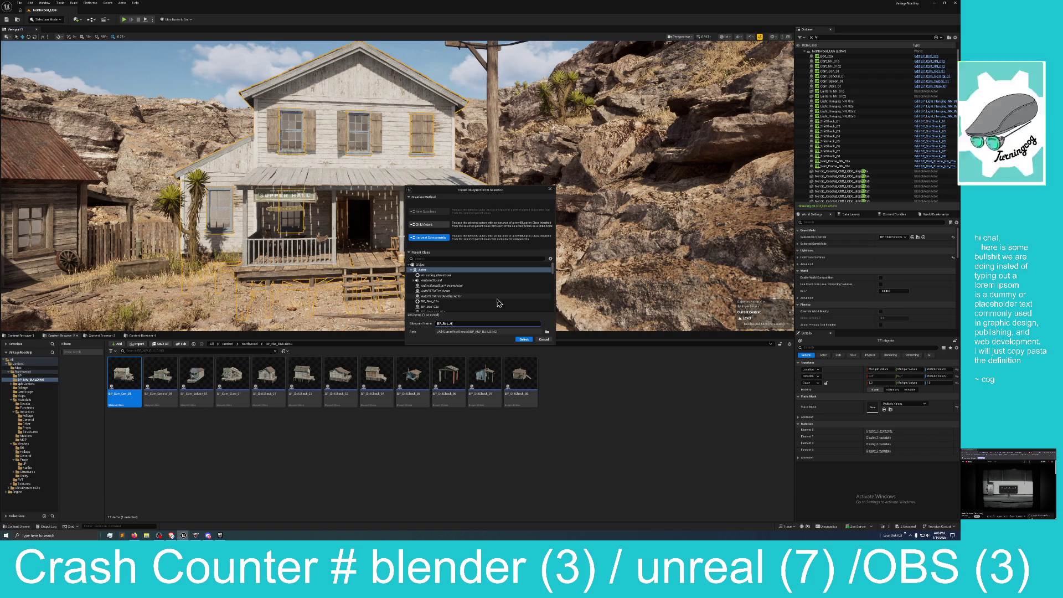
{"action": "type", "text": "ouse_"}
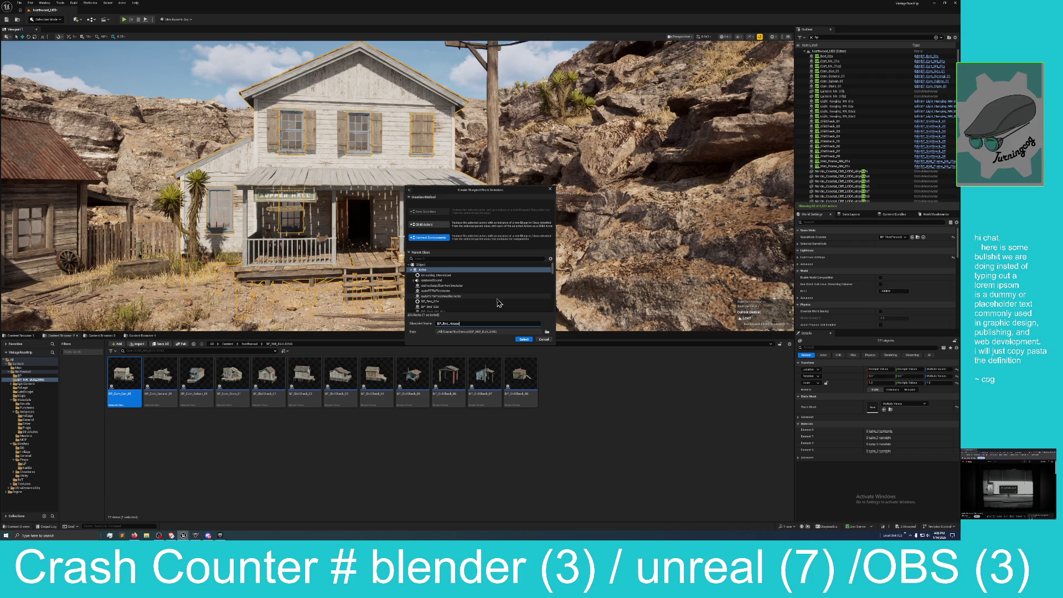
{"action": "type", "text": "01"}
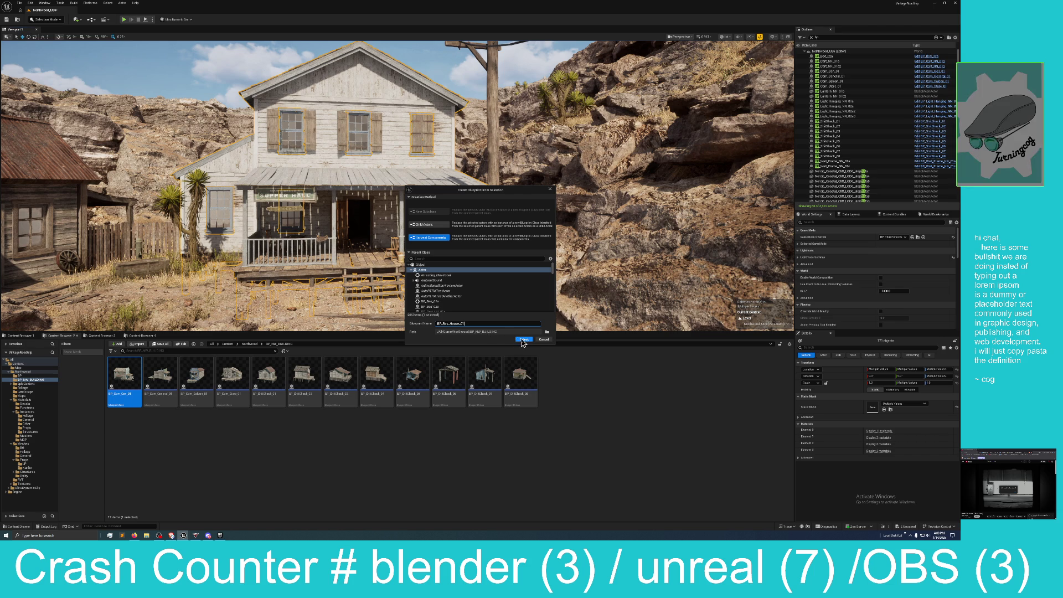
{"action": "left_click", "coordinate": [522, 340]}
{"action": "key", "text": "ctrl+s"}
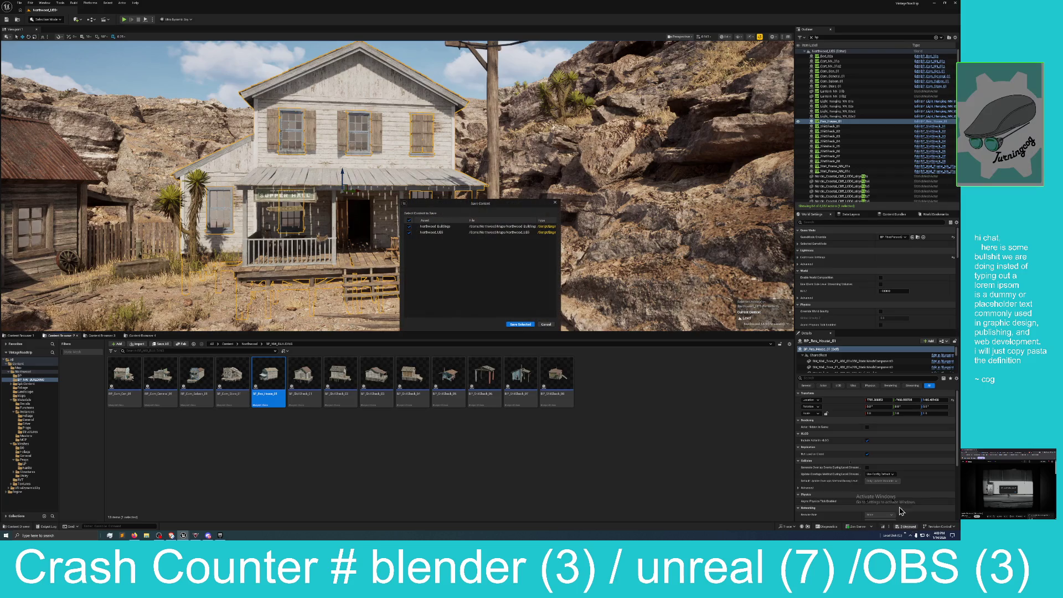
Save the level and new Blueprint, then open BP_Res_House_01 and move its editor up-left
{"action": "left_click", "coordinate": [520, 324]}
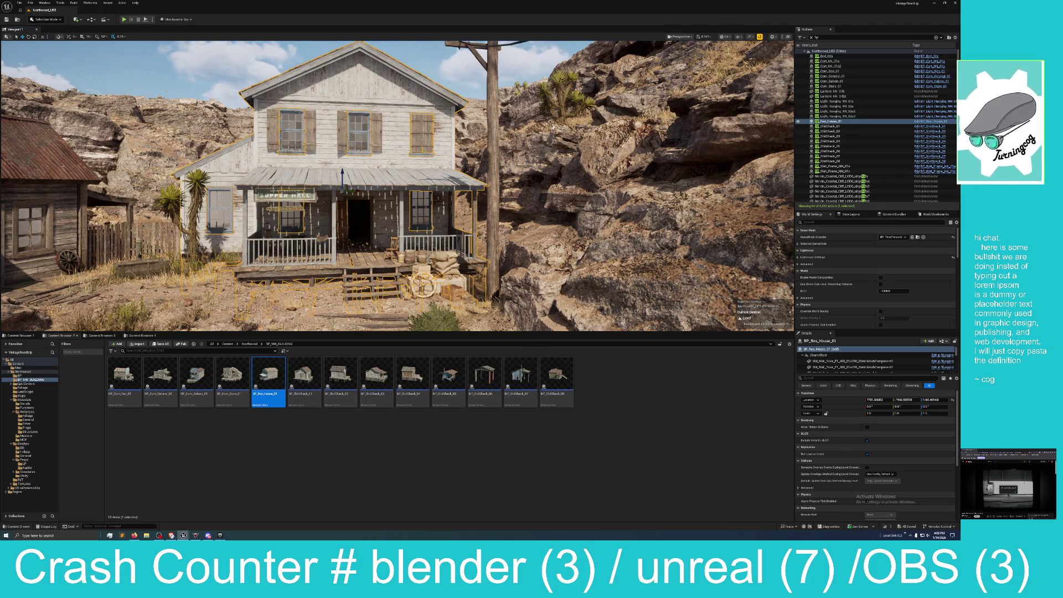
{"action": "key", "text": "ctrl+e"}
{"action": "mouse_move", "coordinate": [740, 104]}
{"action": "left_mouse_down"}
{"action": "mouse_move", "coordinate": [528, 58]}
{"action": "mouse_move", "coordinate": [645, 64]}
{"action": "left_mouse_up"}
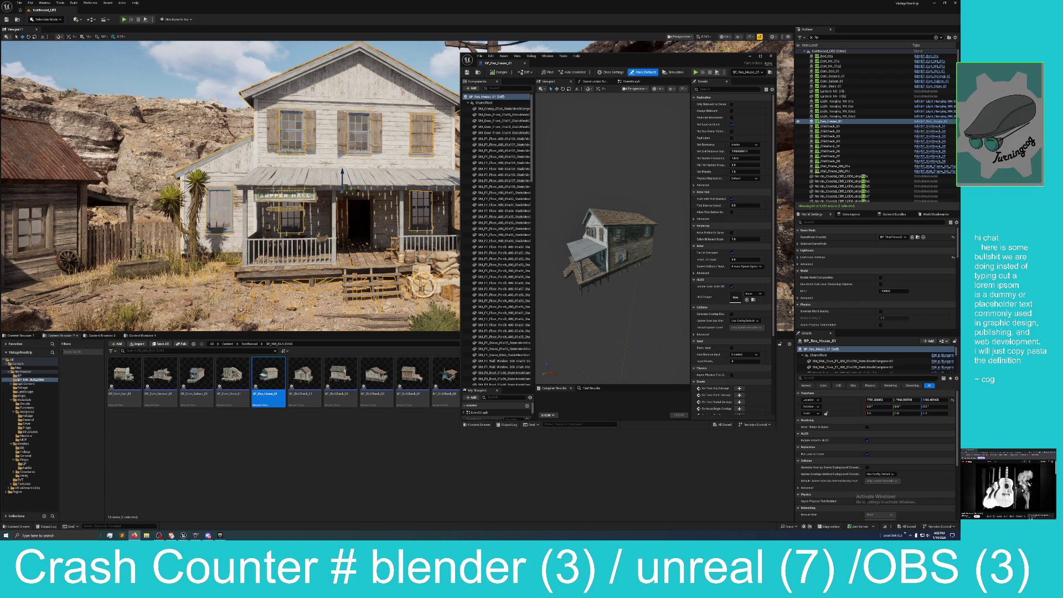
Restore the Firefox window with the Twitch stream summary and nudge it slightly
{"action": "left_click", "coordinate": [134, 535]}
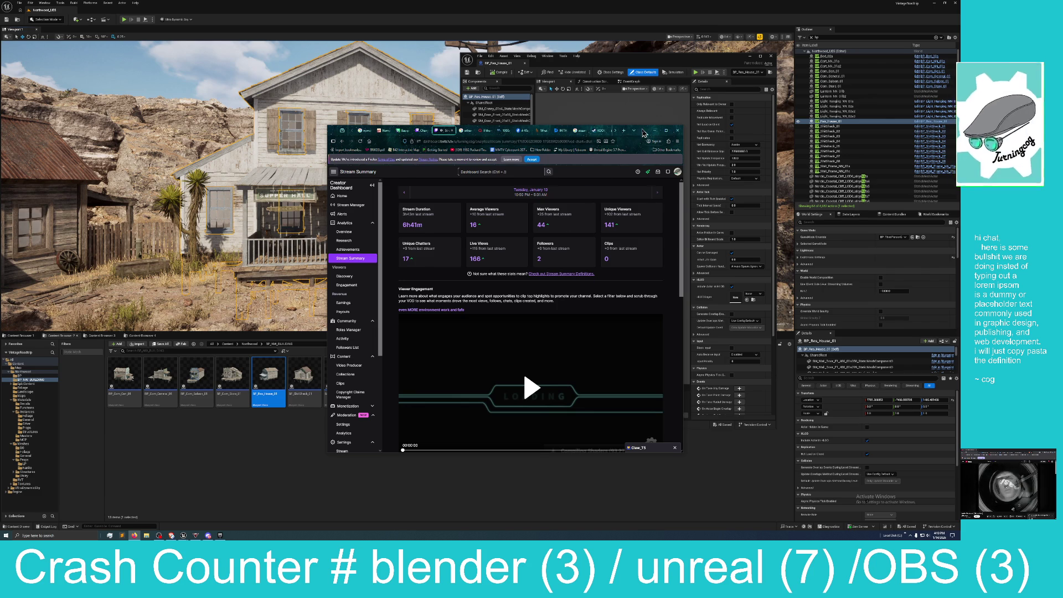
{"action": "left_click_drag", "start_coordinate": [643, 133], "coordinate": [634, 151]}
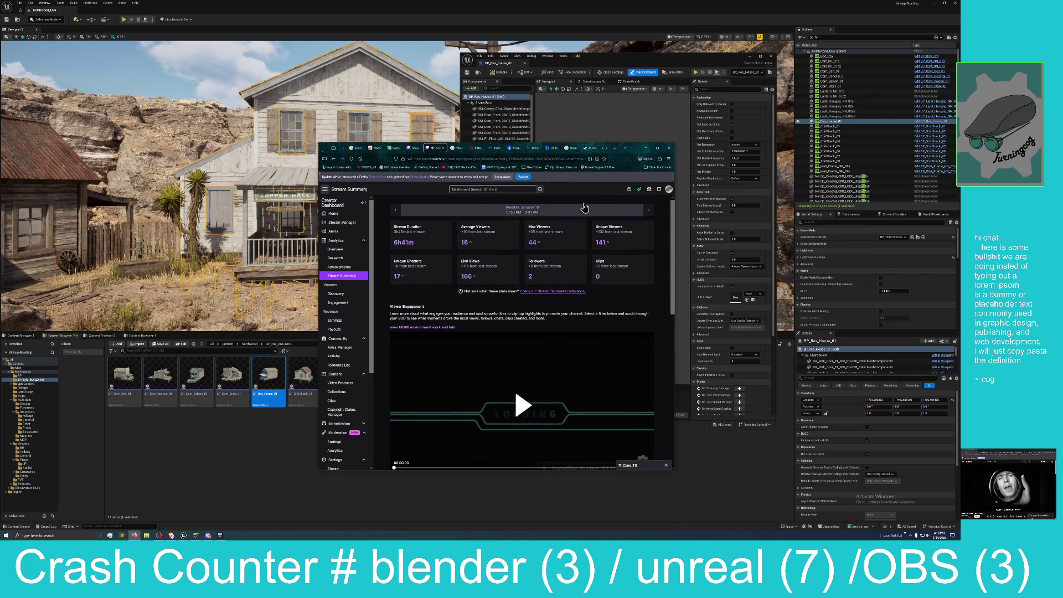
Review the stream summary stats while zooming the page, then drag the browser aside
{"action": "mouse_move", "coordinate": [634, 151]}
{"action": "left_mouse_down"}
{"action": "mouse_move", "coordinate": [627, 161]}
{"action": "mouse_move", "coordinate": [631, 3]}
{"action": "left_mouse_up"}
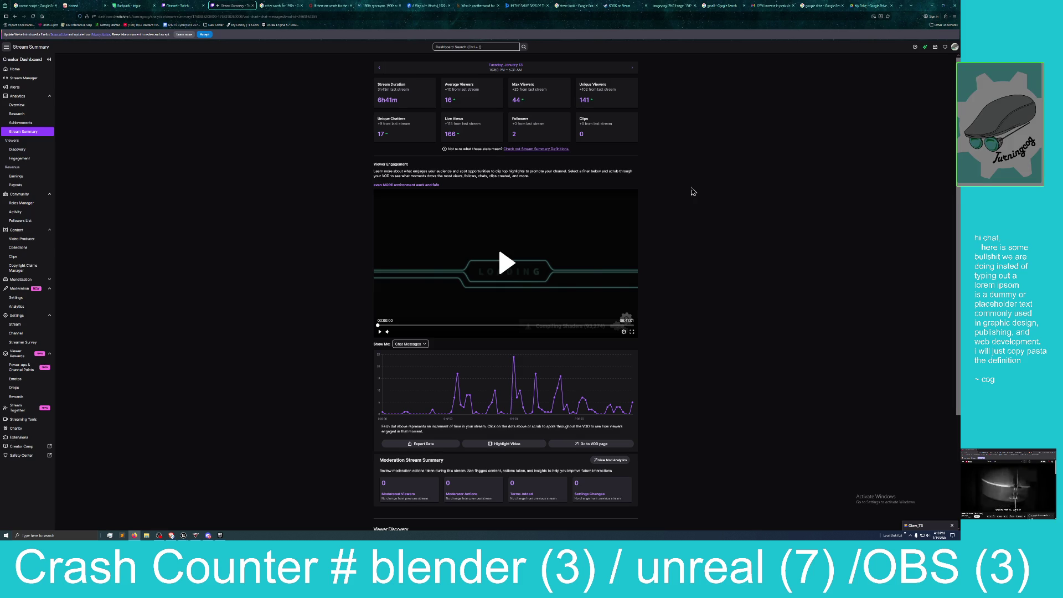
{"action": "scroll", "coordinate": [693, 192], "scroll_direction": "up", "scroll_amount": 5}
{"action": "key", "text": "ctrl+plus"}
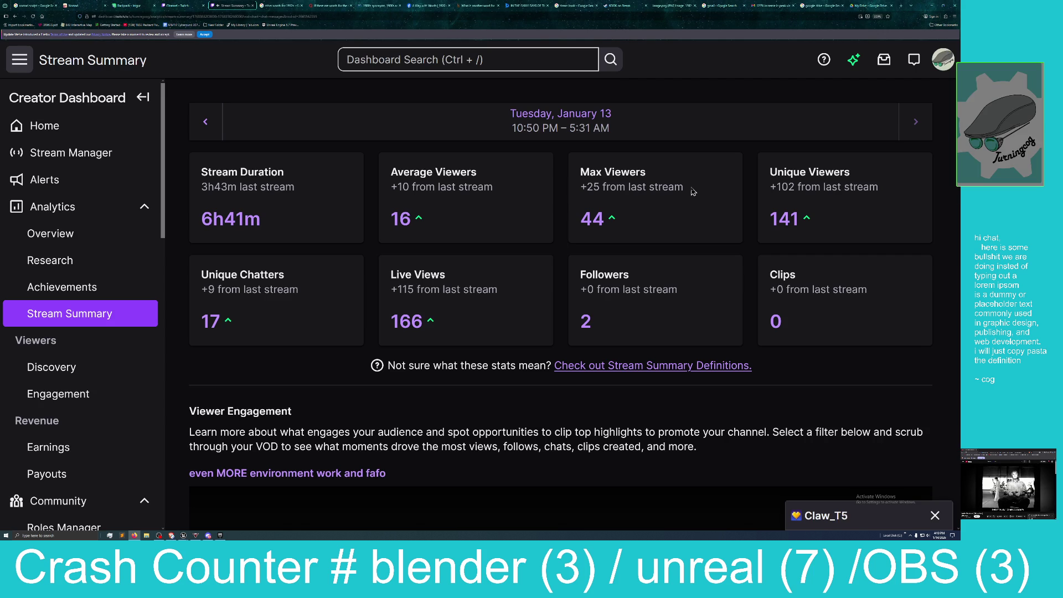
{"action": "key", "text": "ctrl+minus"}
{"action": "key", "text": "ctrl+minus"}
{"action": "key", "text": "ctrl+minus"}
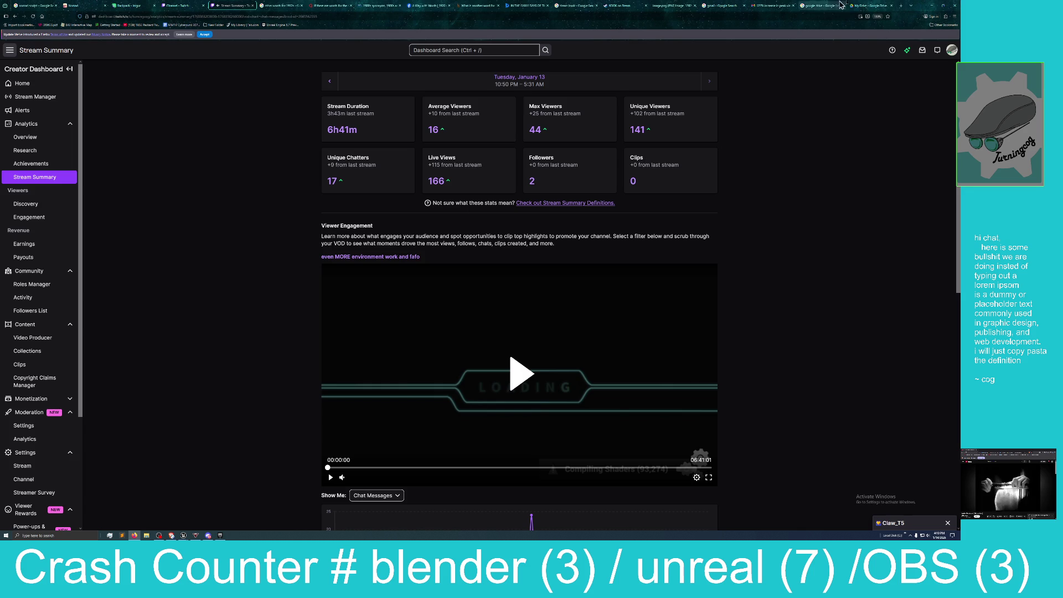
{"action": "mouse_move", "coordinate": [923, 5]}
{"action": "left_mouse_down"}
{"action": "mouse_move", "coordinate": [877, 42]}
{"action": "mouse_move", "coordinate": [54, 150]}
{"action": "left_mouse_up"}
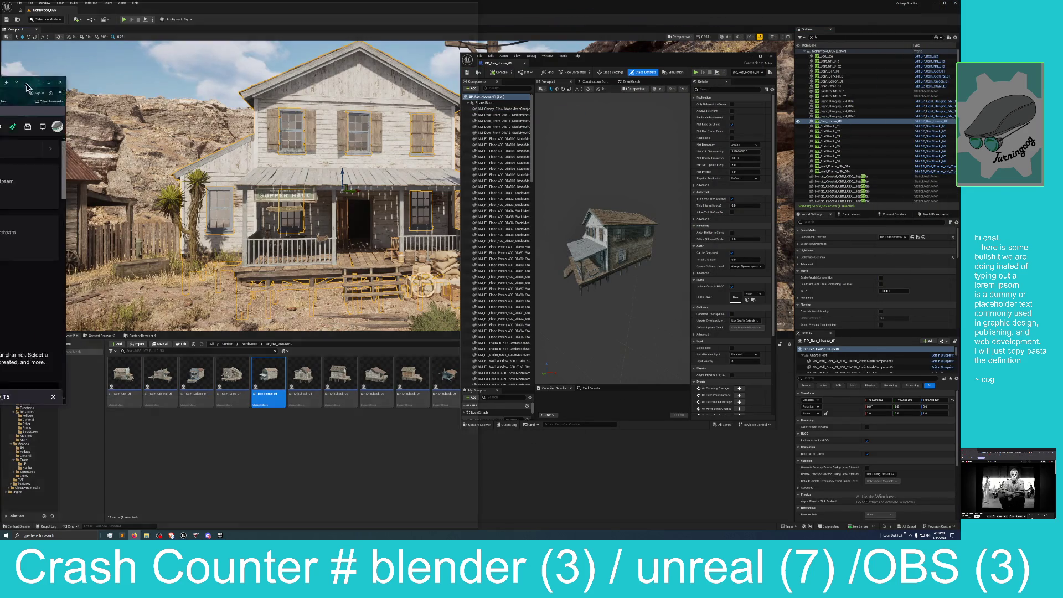
Minimize the browser, then bring back the Google results for 'aladdin houses'
{"action": "left_click", "coordinate": [65, 147]}
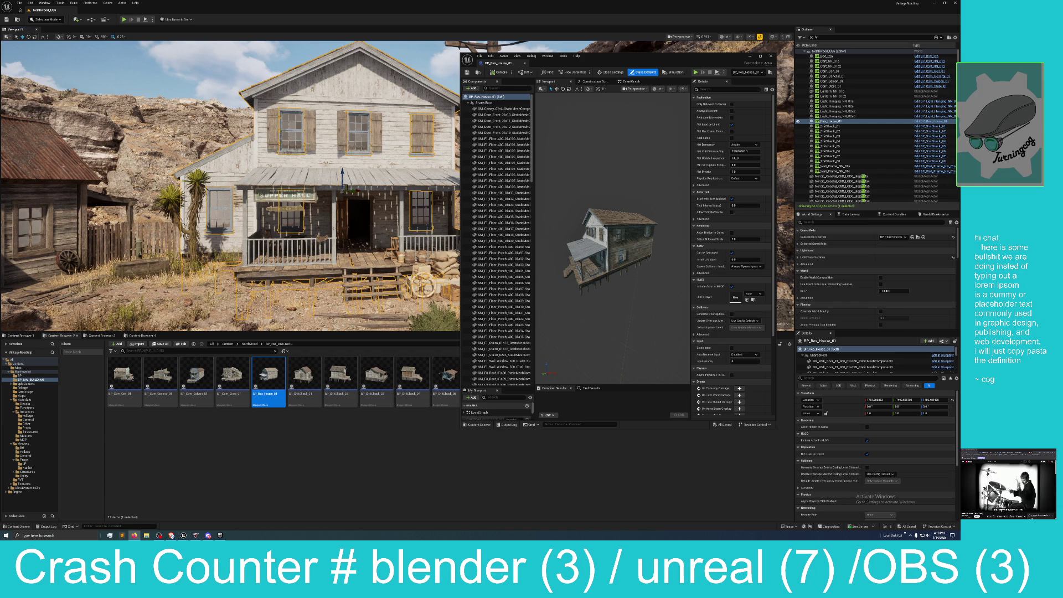
{"action": "left_click", "coordinate": [134, 536]}
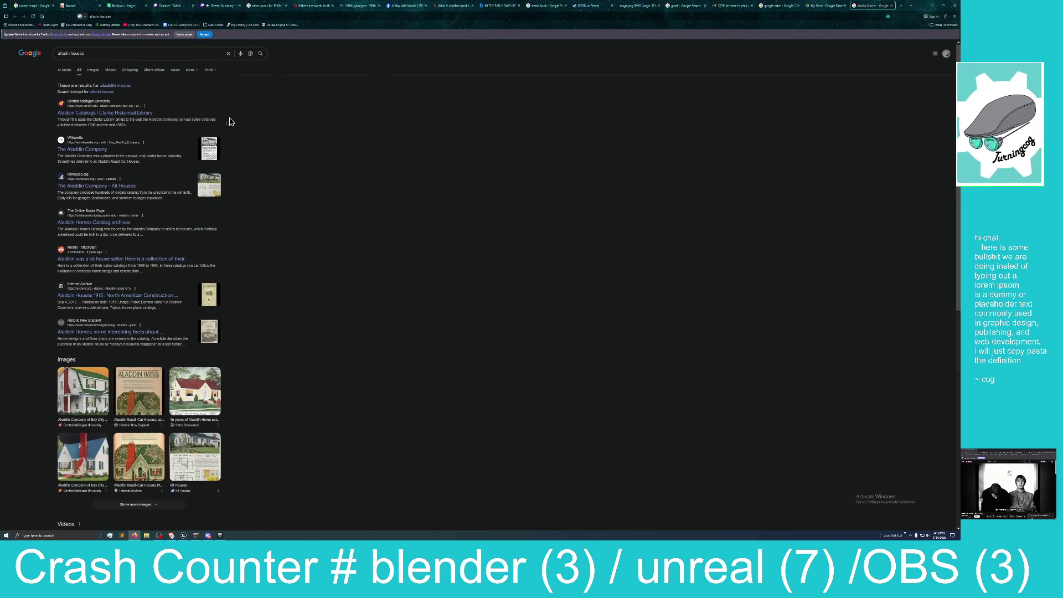
Preview an Aladdin catalog house in image results, then restore the browser down to reveal Unreal
{"action": "left_click", "coordinate": [93, 71]}
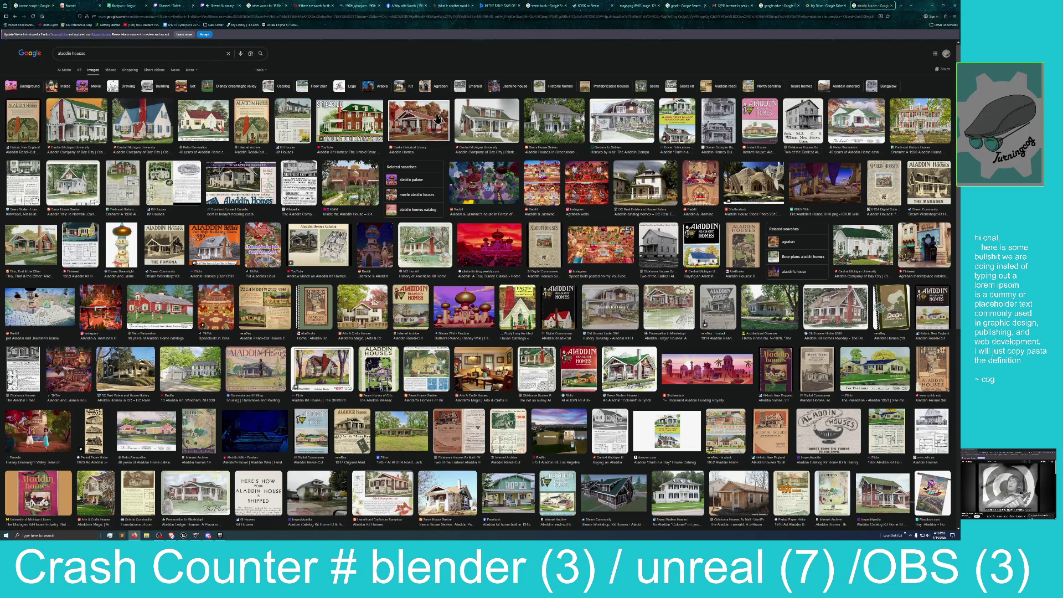
{"action": "left_click", "coordinate": [479, 123]}
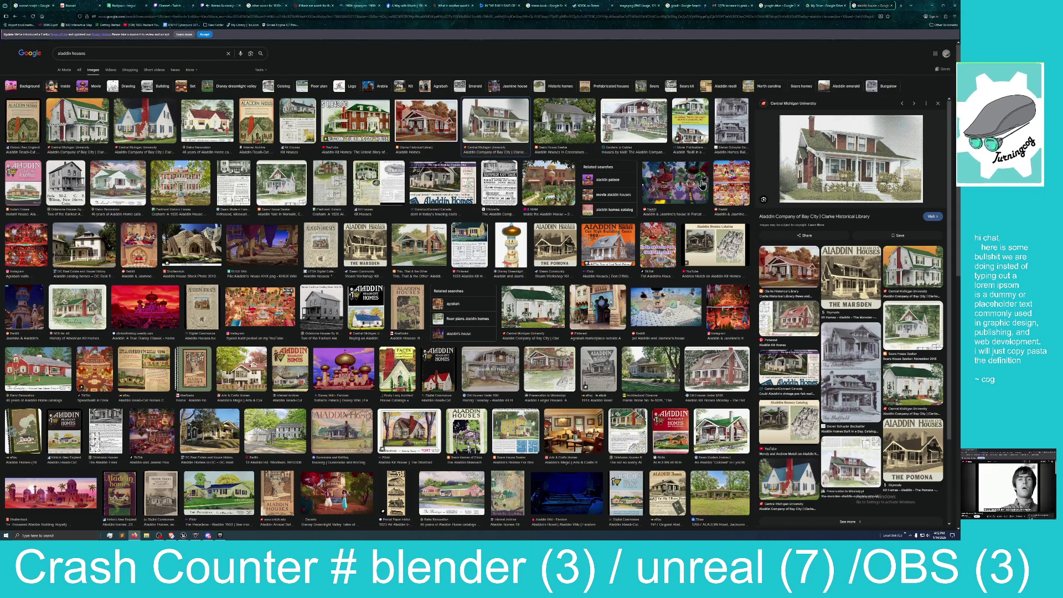
{"action": "mouse_move", "coordinate": [924, 11]}
{"action": "left_mouse_down"}
{"action": "mouse_move", "coordinate": [913, 41]}
{"action": "mouse_move", "coordinate": [619, 81]}
{"action": "mouse_move", "coordinate": [11, 83]}
{"action": "left_mouse_up"}
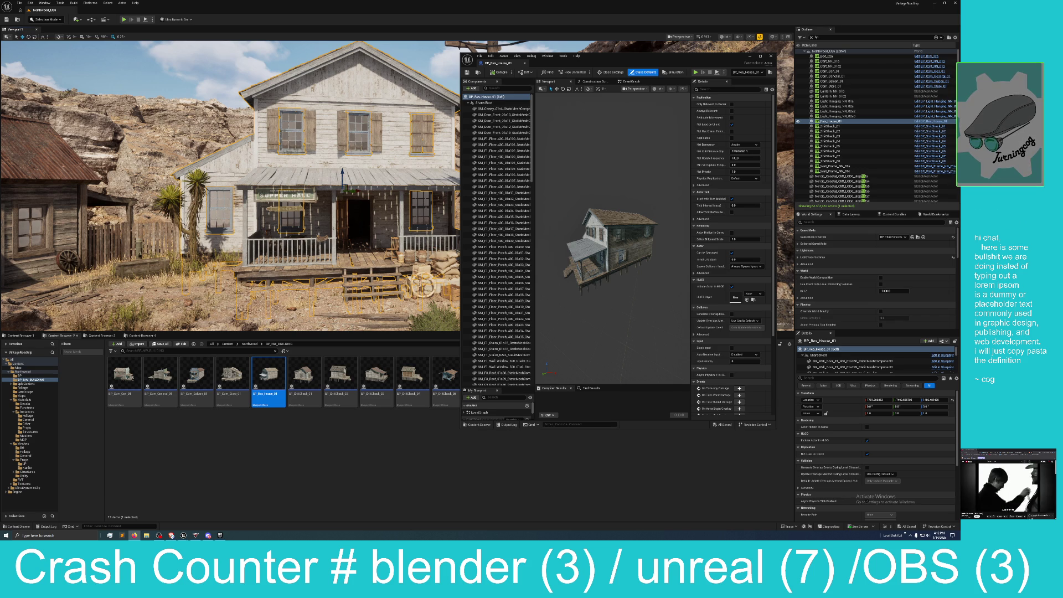
From the 'sears houses' image results, open 'Is Your East Tennessee Home a SEARS Kit Home?'
{"action": "key", "text": "alt+Tab"}
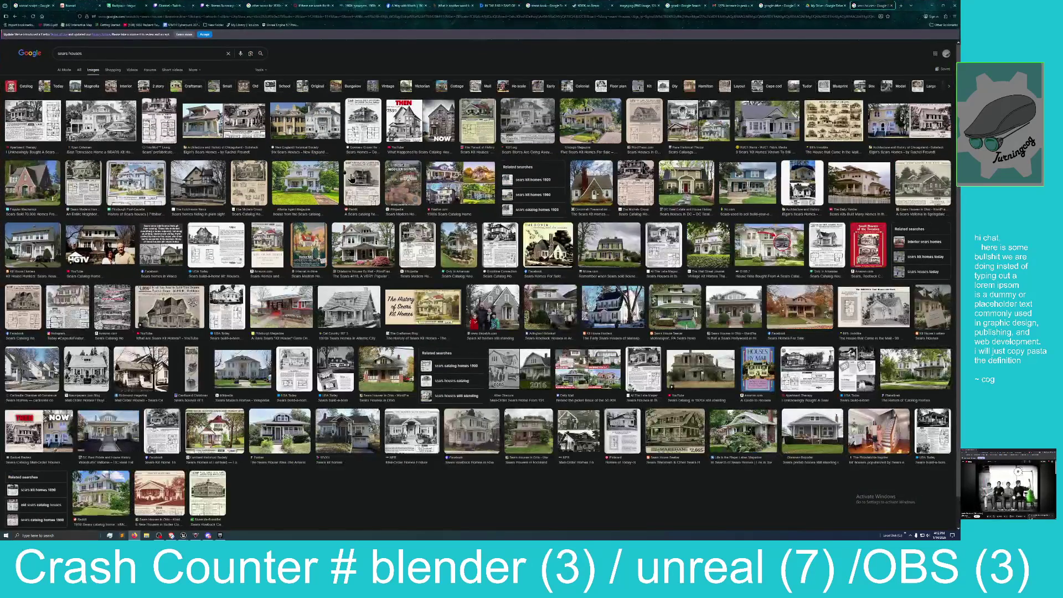
{"action": "left_click", "coordinate": [119, 125]}
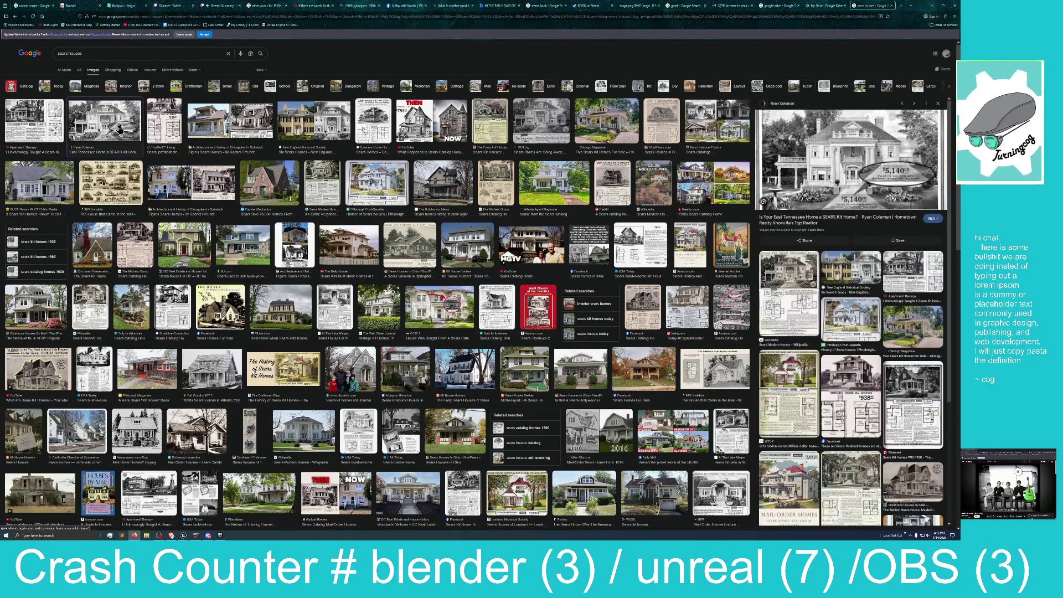
{"action": "left_click", "coordinate": [875, 166]}
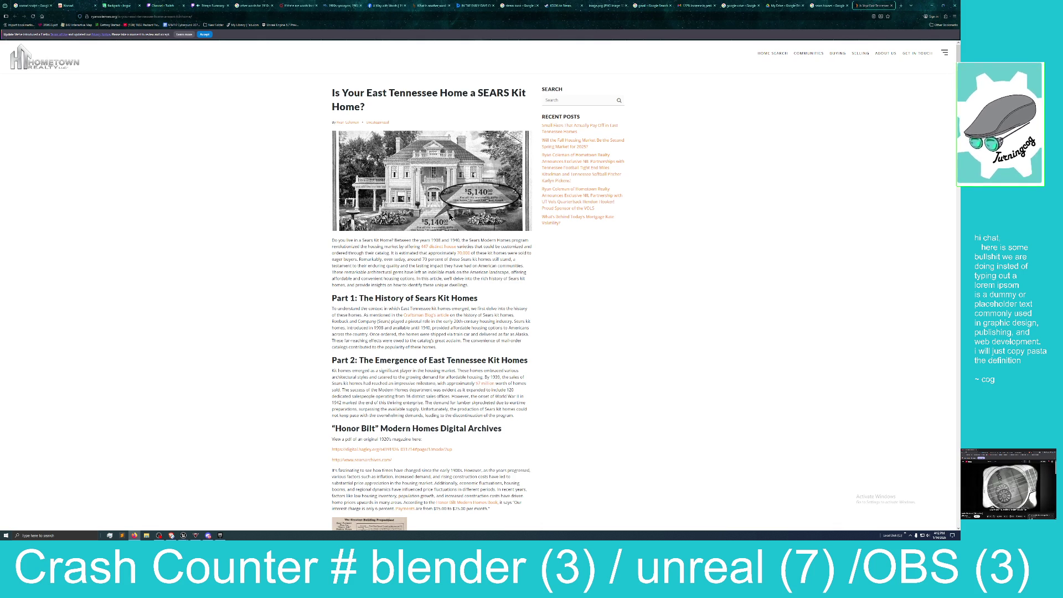
Skim the Sears kit home article, then drag the browser aside to uncover Unreal
{"action": "scroll", "coordinate": [525, 328], "scroll_direction": "down", "scroll_amount": 1}
{"action": "scroll", "coordinate": [525, 328], "scroll_direction": "up", "scroll_amount": 1}
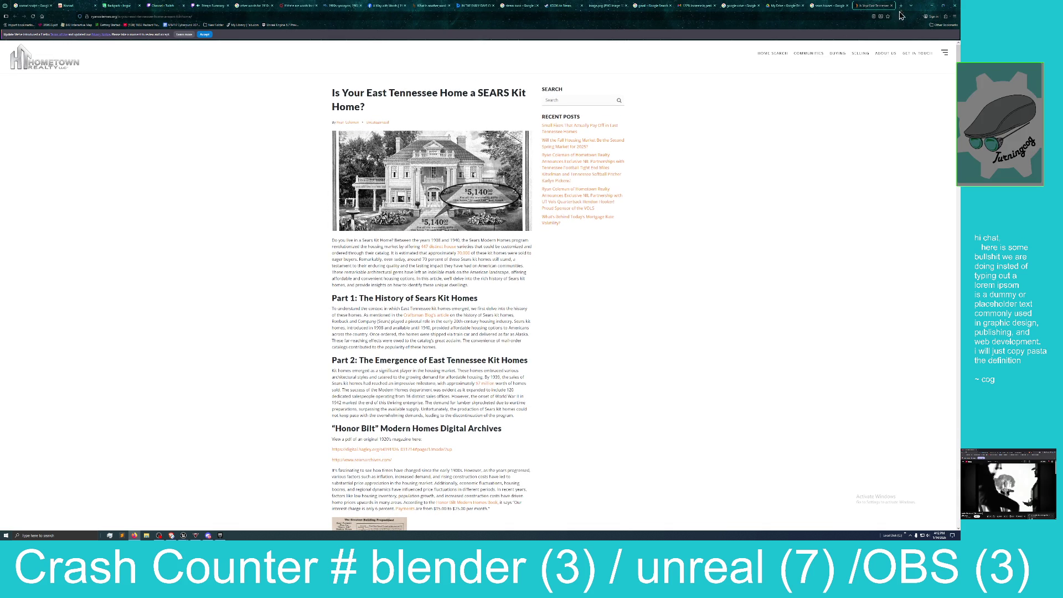
{"action": "mouse_move", "coordinate": [920, 6]}
{"action": "left_mouse_down"}
{"action": "mouse_move", "coordinate": [908, 33]}
{"action": "mouse_move", "coordinate": [244, 138]}
{"action": "mouse_move", "coordinate": [3, 87]}
{"action": "mouse_move", "coordinate": [46, 66]}
{"action": "mouse_move", "coordinate": [0, 65]}
{"action": "left_mouse_up"}
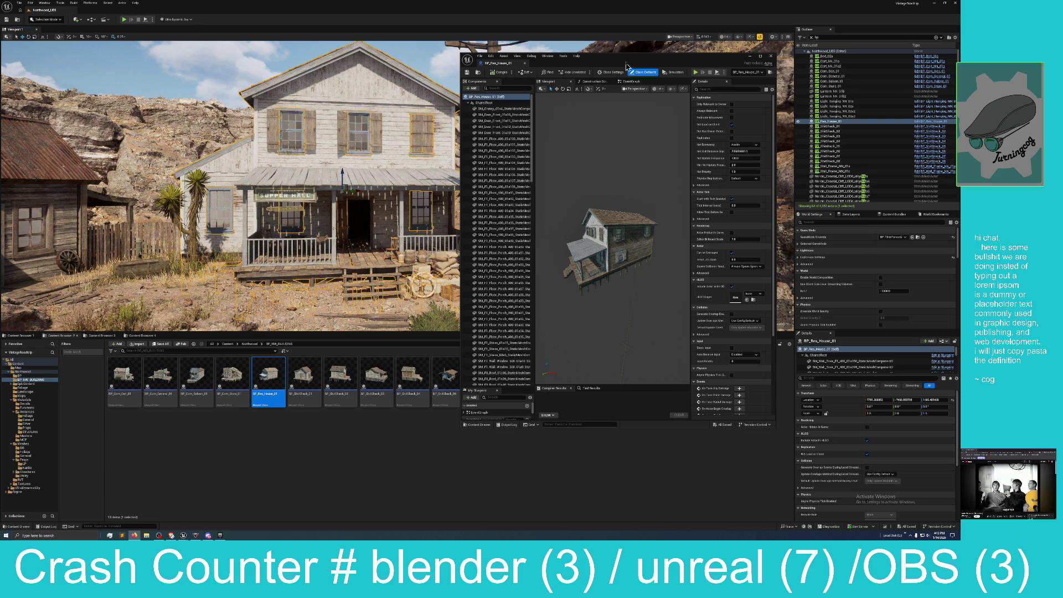
Push the BP_Res_House_01 editor window mostly off-screen and frame the selected house in the level view
{"action": "left_click_drag", "start_coordinate": [628, 66], "coordinate": [664, 60]}
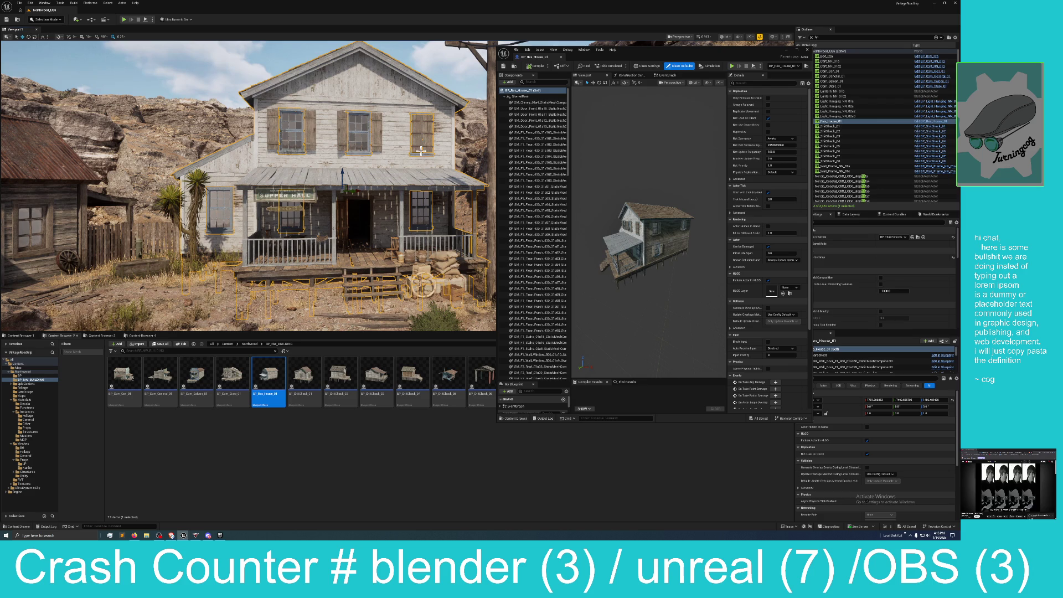
{"action": "left_click_drag", "start_coordinate": [430, 156], "coordinate": [429, 171]}
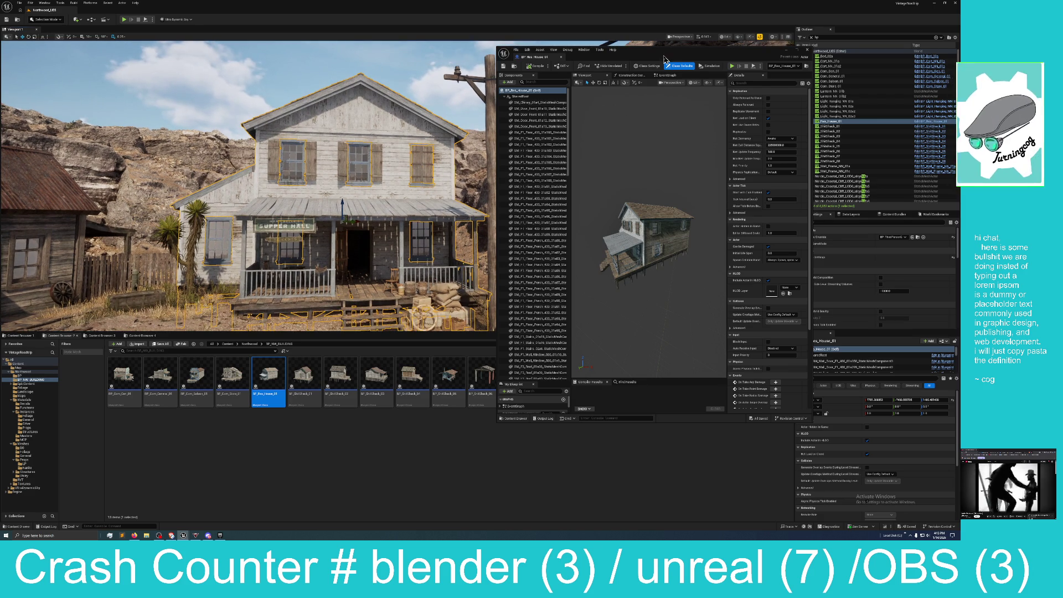
{"action": "mouse_move", "coordinate": [668, 58]}
{"action": "left_mouse_down"}
{"action": "mouse_move", "coordinate": [688, 63]}
{"action": "mouse_move", "coordinate": [960, 6]}
{"action": "left_mouse_up"}
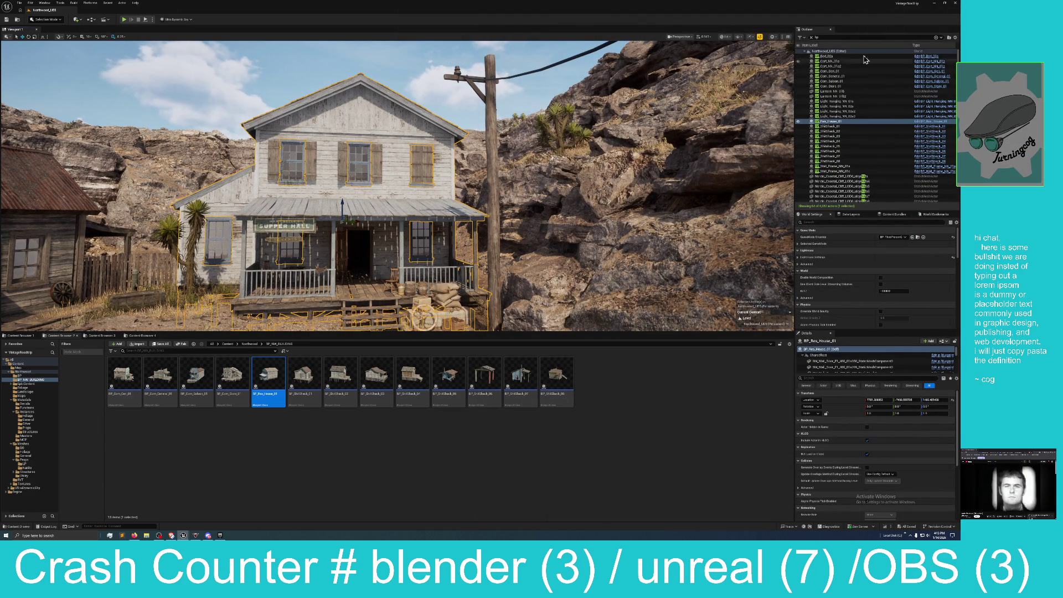
{"action": "mouse_move", "coordinate": [960, 6]}
{"action": "left_mouse_down"}
{"action": "mouse_move", "coordinate": [935, 6]}
{"action": "mouse_move", "coordinate": [960, 6]}
{"action": "left_mouse_up"}
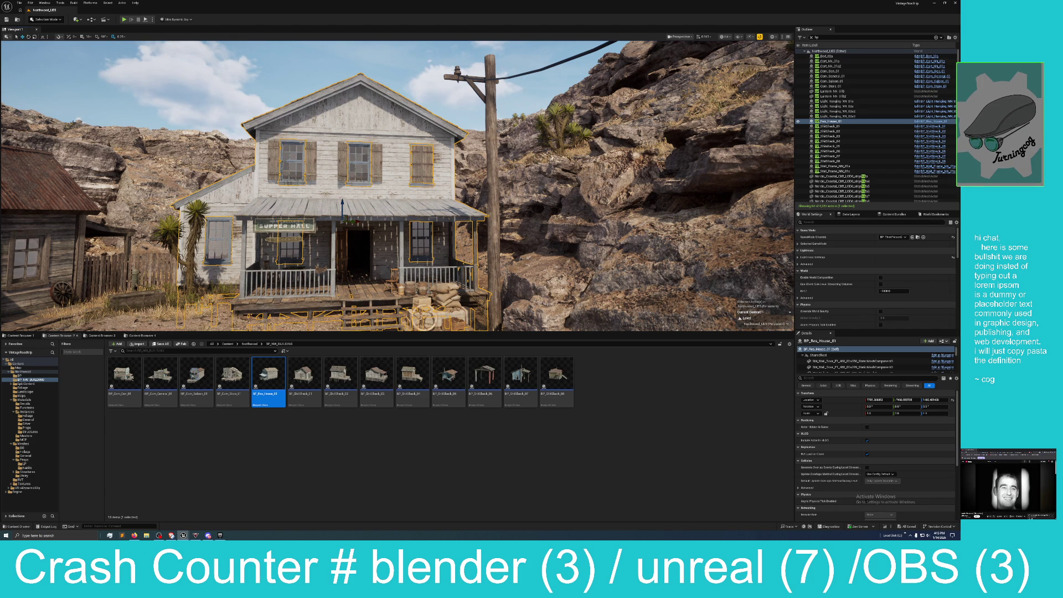
{"action": "key", "text": "f"}
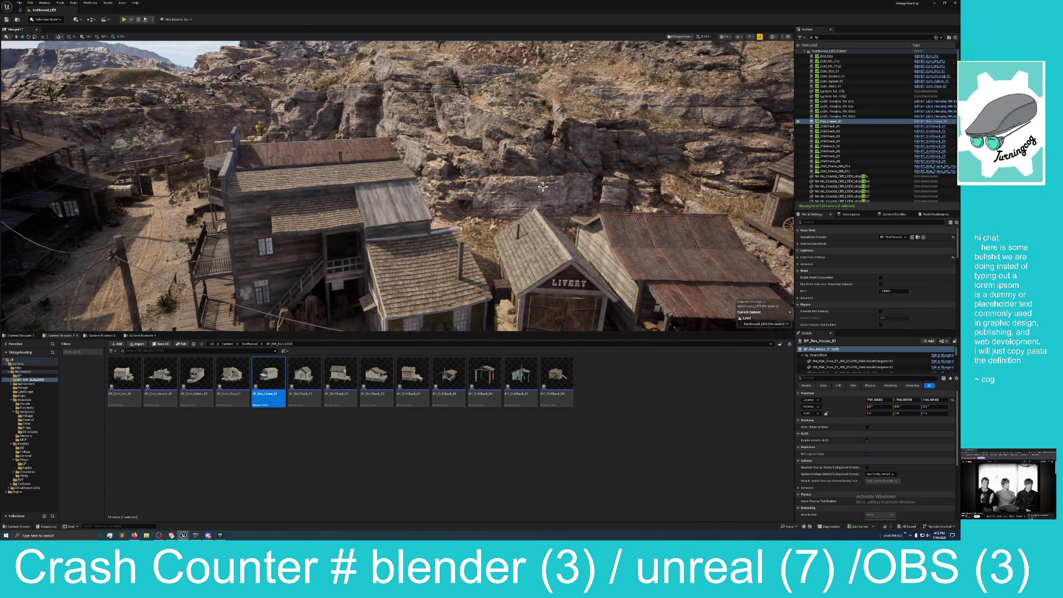
Select the store building and toggle its Outliner visibility off and back on
{"action": "left_click", "coordinate": [301, 210]}
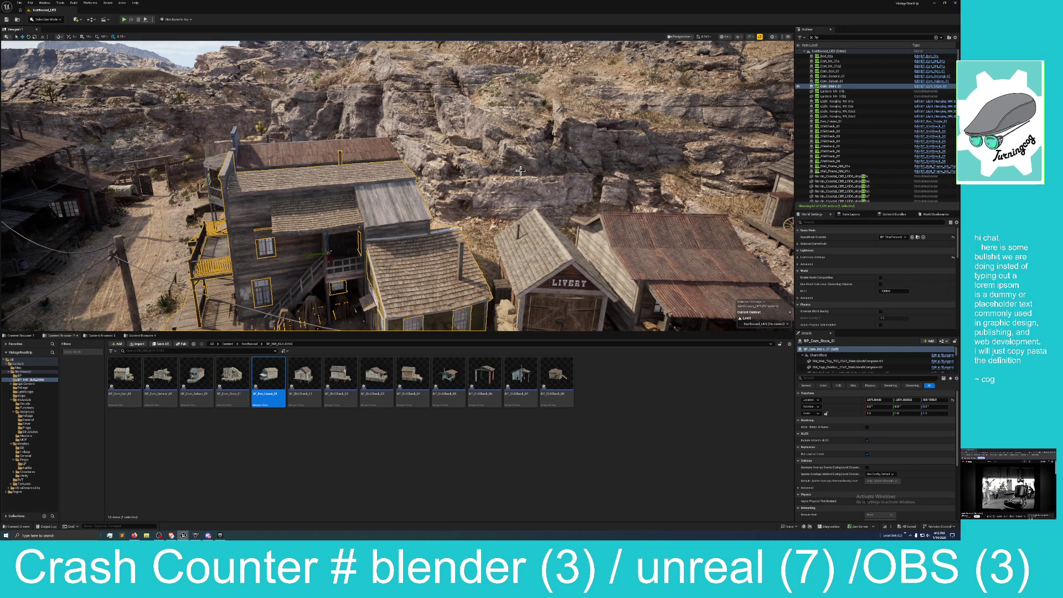
{"action": "left_click", "coordinate": [798, 87]}
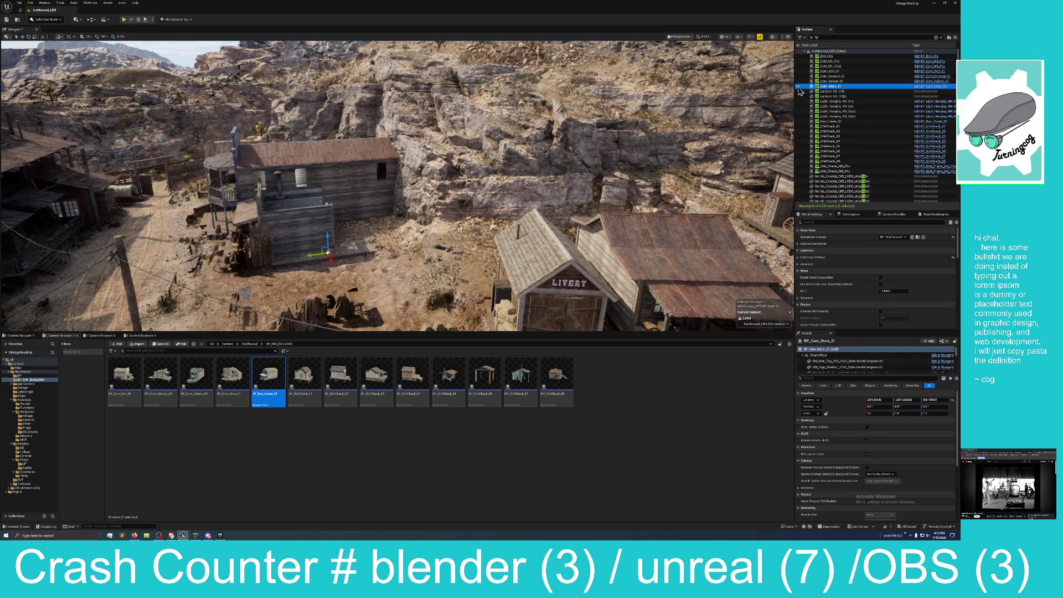
{"action": "left_click", "coordinate": [798, 87]}
{"action": "left_click", "coordinate": [797, 87]}
{"action": "left_click", "coordinate": [797, 87]}
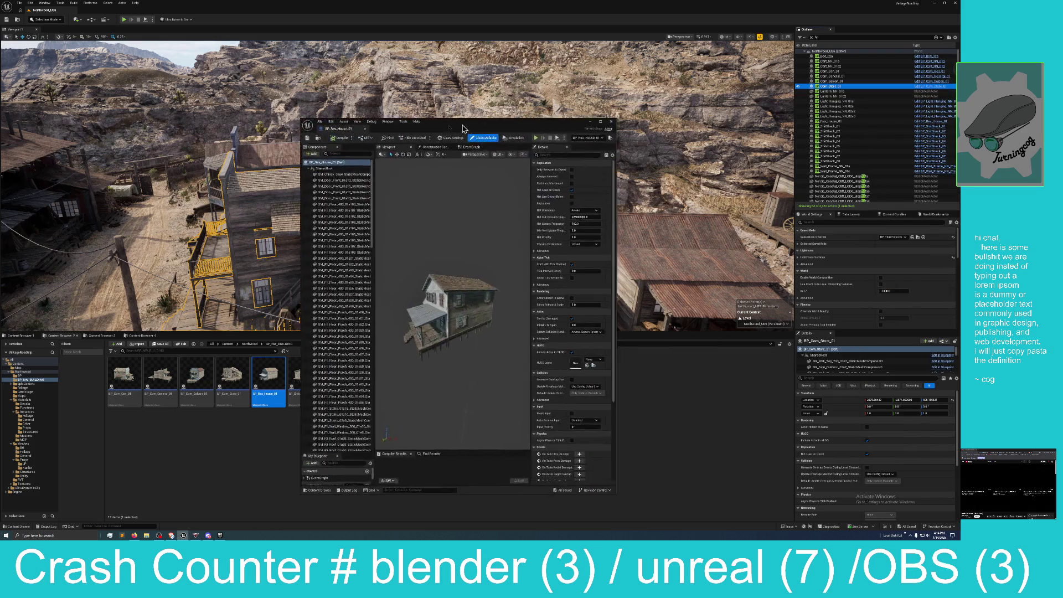
Move the BP_Res_House_01 editor aside, orbit close on the house, then move it off-screen
{"action": "left_click_drag", "start_coordinate": [295, 147], "coordinate": [369, 93]}
{"action": "left_click_drag", "start_coordinate": [609, 194], "coordinate": [648, 191]}
{"action": "left_click_drag", "start_coordinate": [413, 91], "coordinate": [633, 82]}
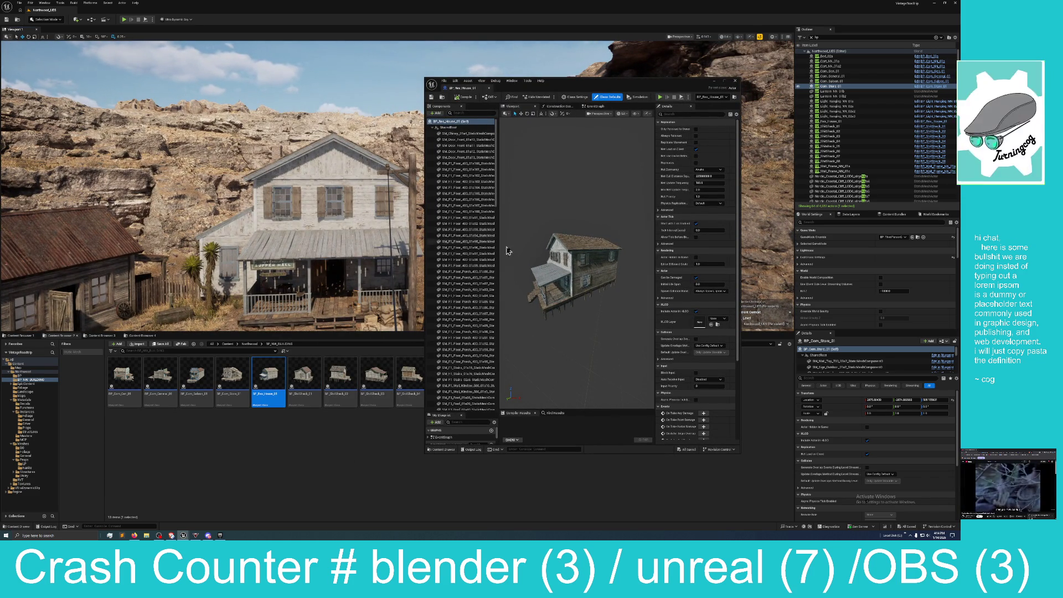
{"action": "mouse_move", "coordinate": [556, 277]}
{"action": "left_mouse_down"}
{"action": "mouse_move", "coordinate": [501, 272]}
{"action": "mouse_move", "coordinate": [572, 288]}
{"action": "left_mouse_up"}
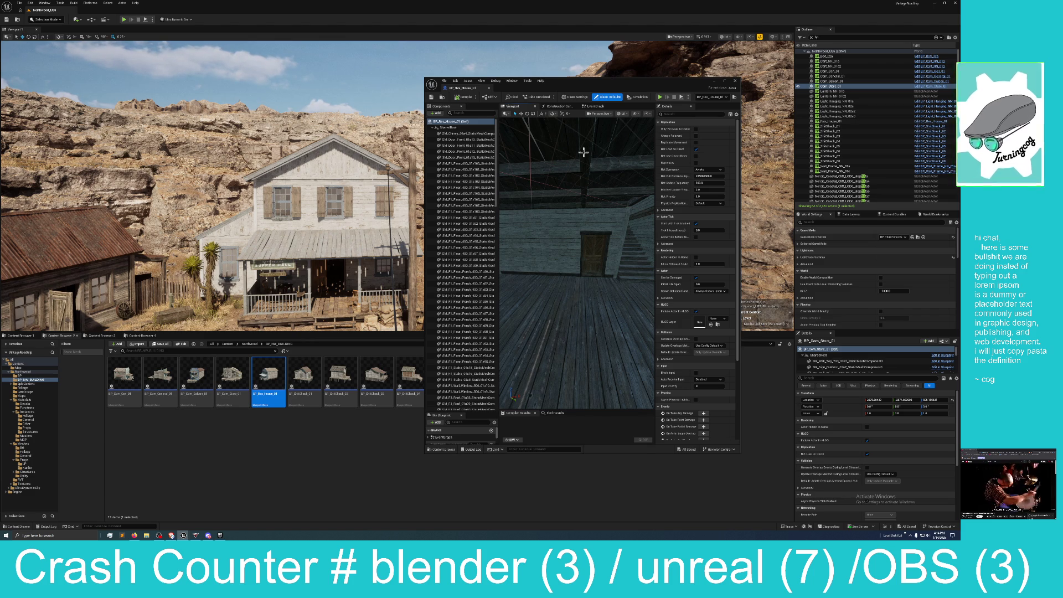
{"action": "left_click_drag", "start_coordinate": [614, 92], "coordinate": [959, 94]}
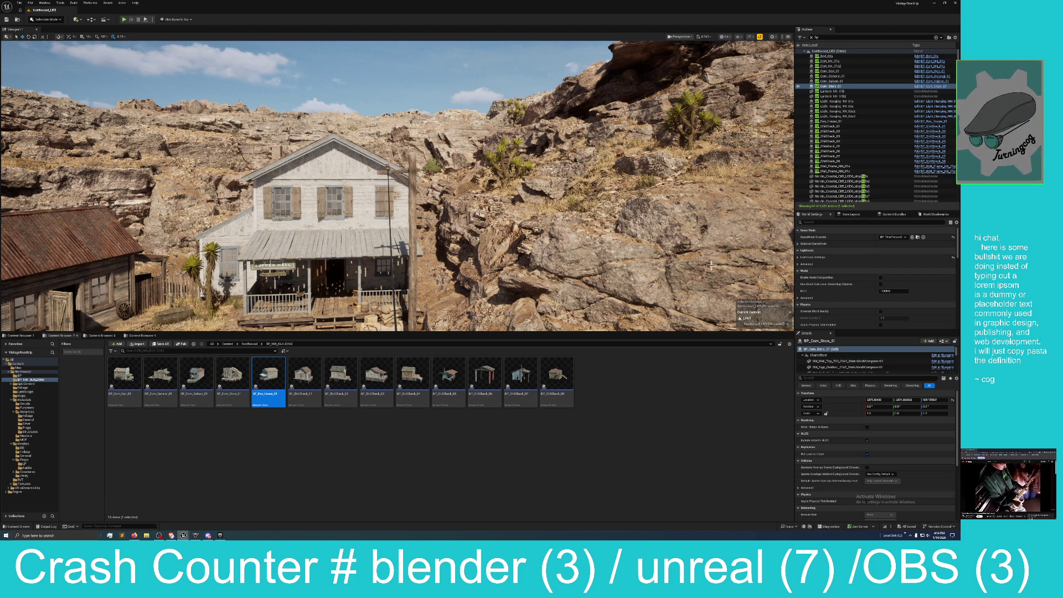
Minimize the desert-town editor to reveal the preview57 farm-road project
{"action": "mouse_move", "coordinate": [191, 536]}
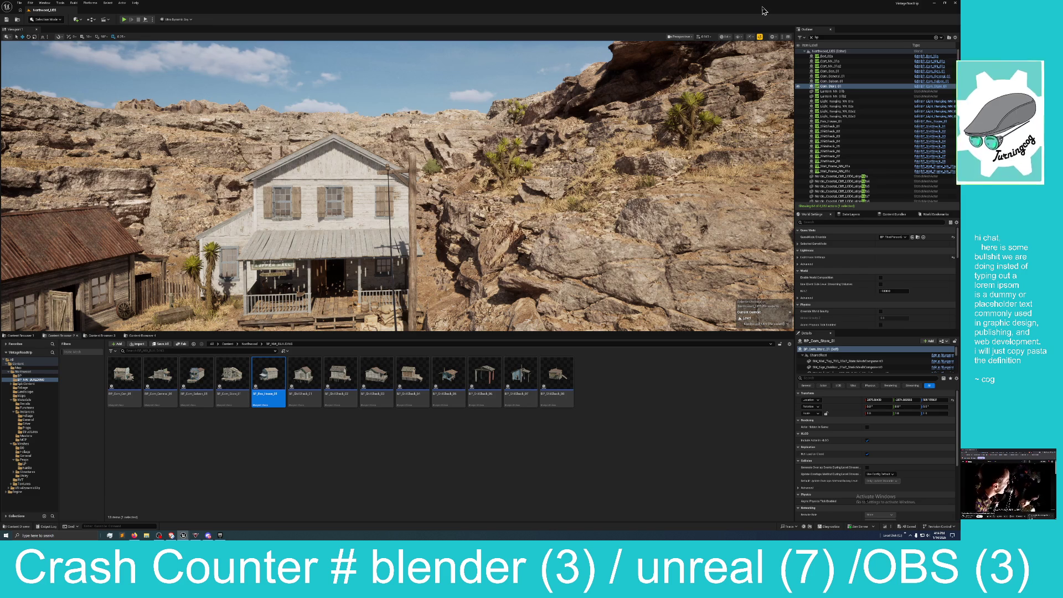
{"action": "left_click", "coordinate": [935, 8]}
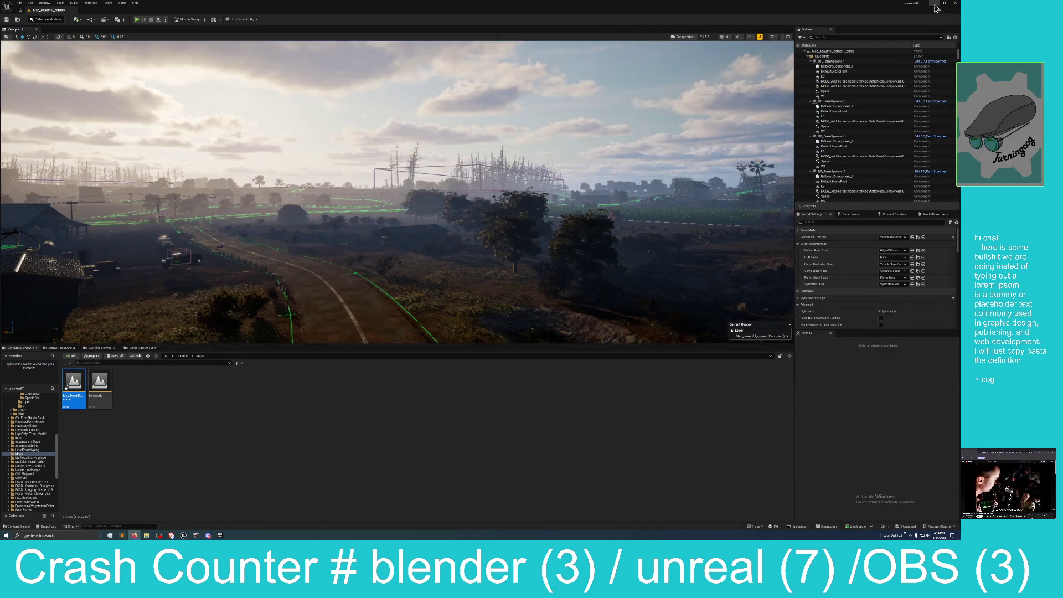
Fly the farm-map viewport camera in and tilt the view up along the dirt road
{"action": "left_click", "coordinate": [412, 162]}
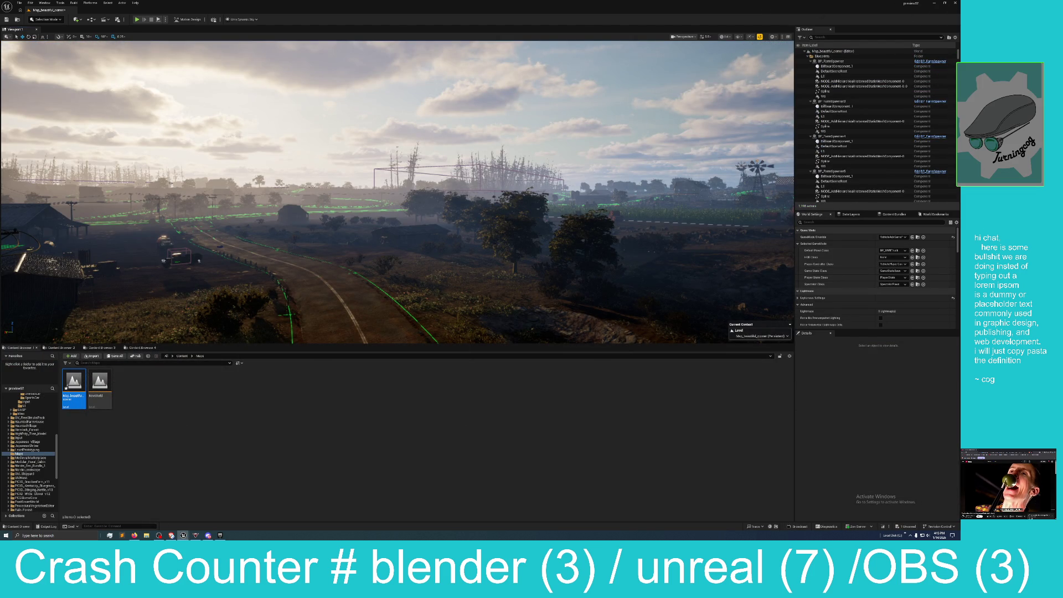
{"action": "scroll", "coordinate": [408, 156], "scroll_direction": "up", "scroll_amount": 3}
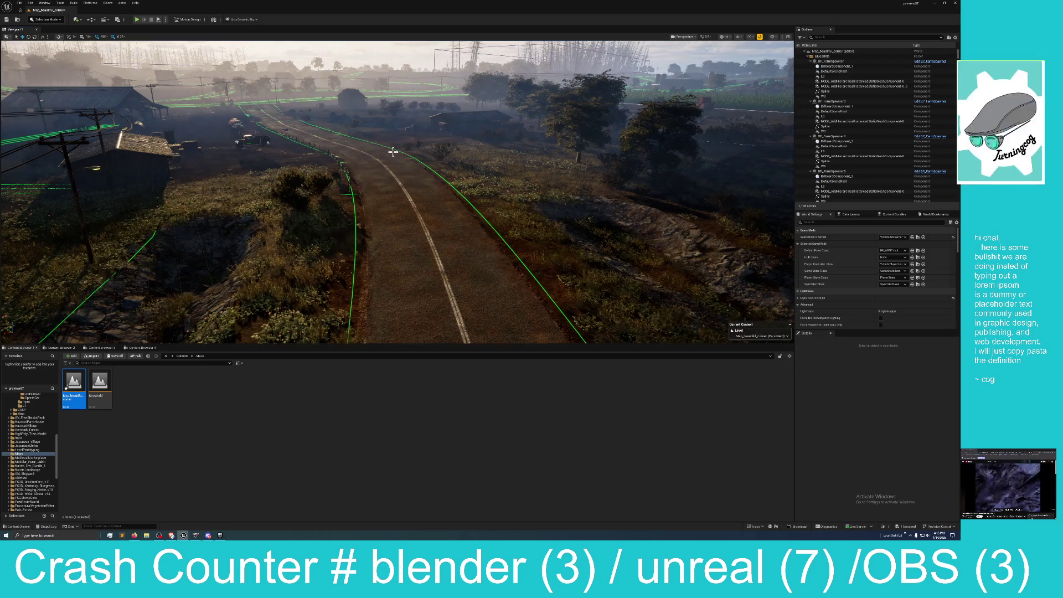
{"action": "scroll", "coordinate": [408, 156], "scroll_direction": "up", "scroll_amount": 5}
{"action": "scroll", "coordinate": [408, 156], "scroll_direction": "down", "scroll_amount": 5}
{"action": "mouse_move", "coordinate": [248, 341]}
{"action": "left_mouse_down"}
{"action": "mouse_move", "coordinate": [247, 307]}
{"action": "mouse_move", "coordinate": [531, 304]}
{"action": "mouse_move", "coordinate": [517, 329]}
{"action": "mouse_move", "coordinate": [386, 275]}
{"action": "left_mouse_up"}
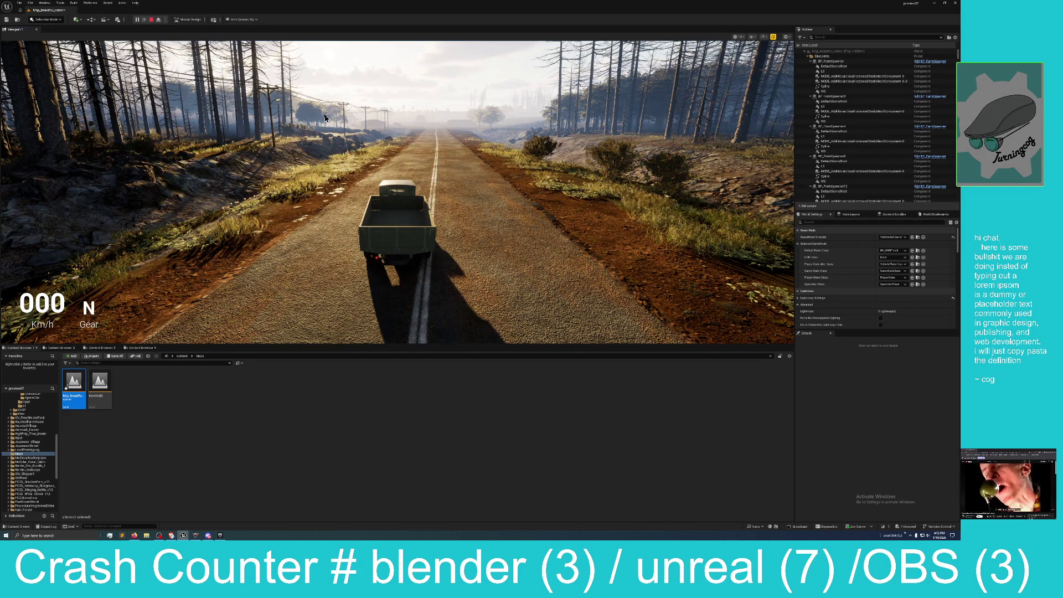
Shift the truck into first gear, go fullscreen with F11, and accelerate down the road
{"action": "left_click", "coordinate": [319, 110]}
{"action": "key", "text": "w"}
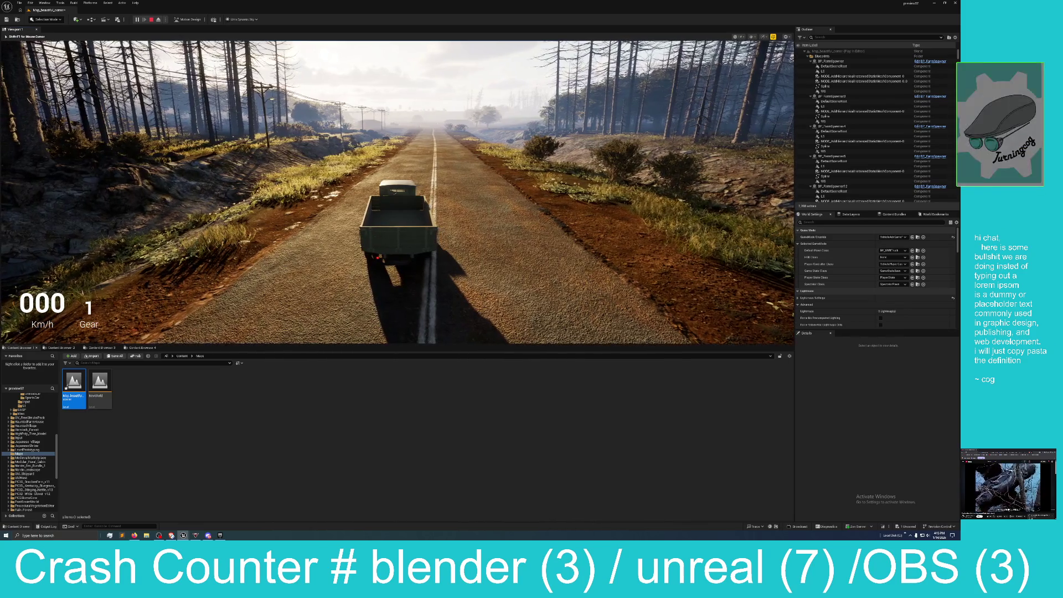
{"action": "key", "text": "F11"}
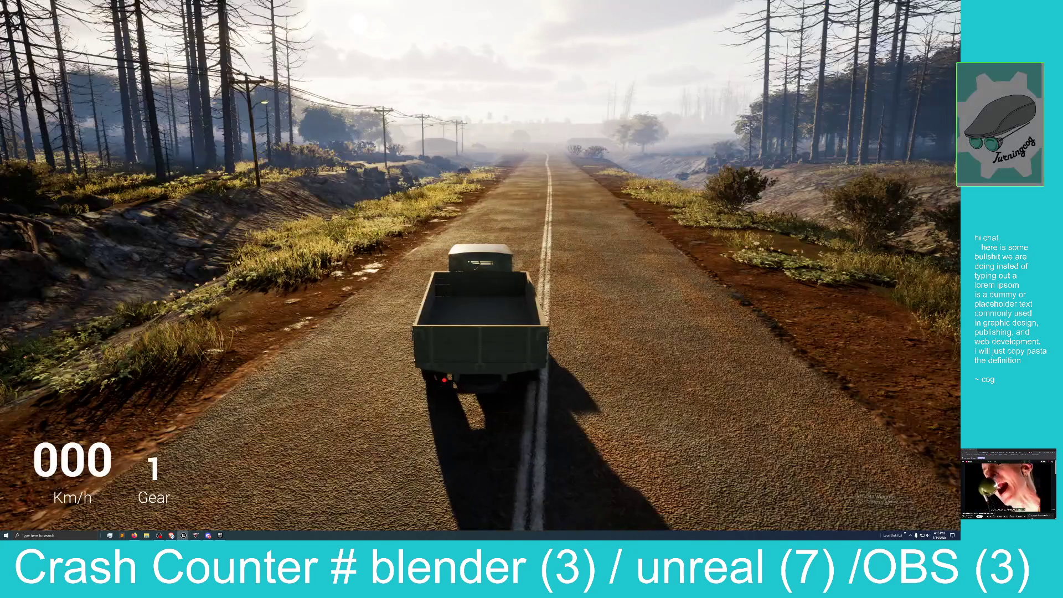
{"action": "key", "text": "w"}
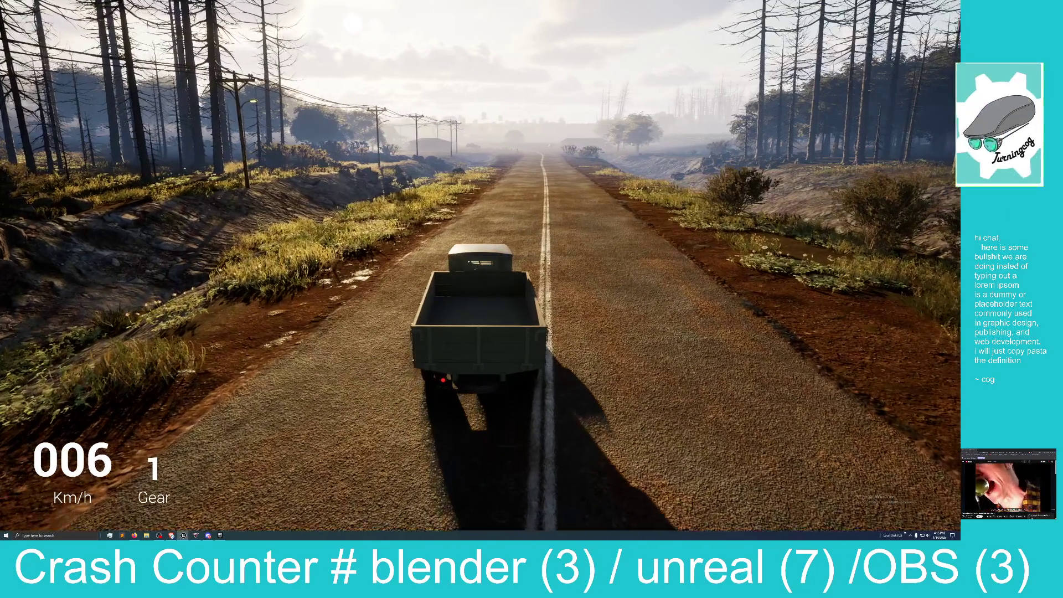
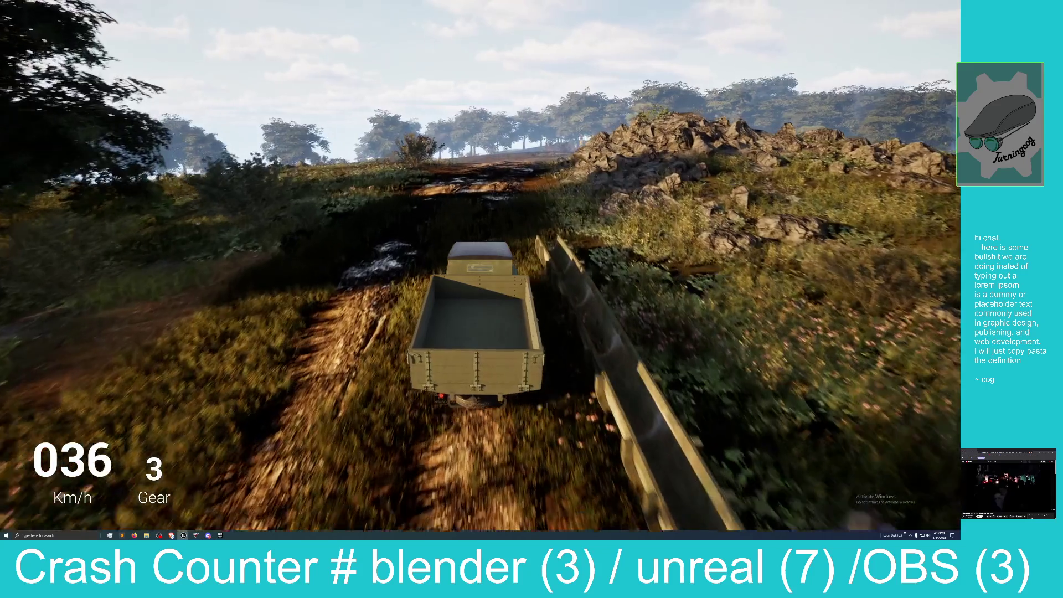
End the Play-in-Editor truck driving test and exit the fullscreen viewport
{"action": "key", "text": "Escape"}
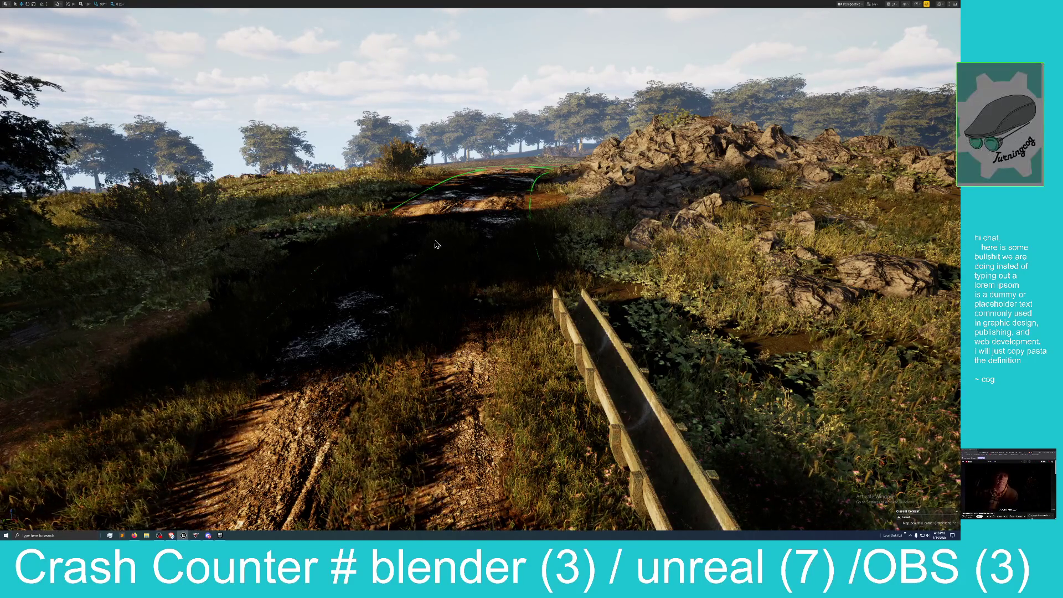
{"action": "key", "text": "F11"}
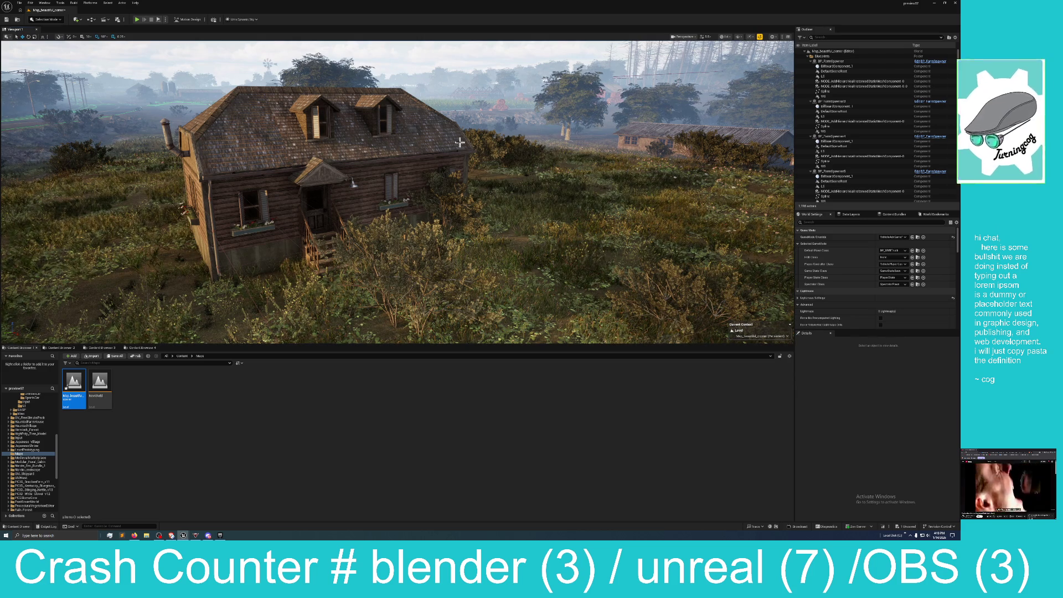
Minimize the farm map editor and restore the desert town Unreal Editor window from the taskbar
{"action": "left_click", "coordinate": [934, 7]}
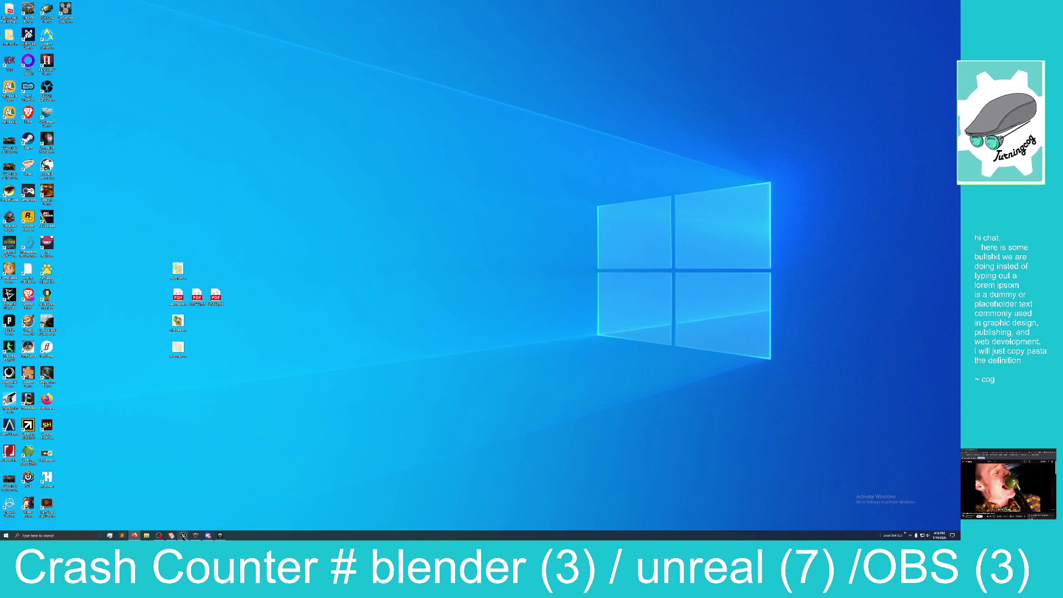
{"action": "mouse_move", "coordinate": [185, 536]}
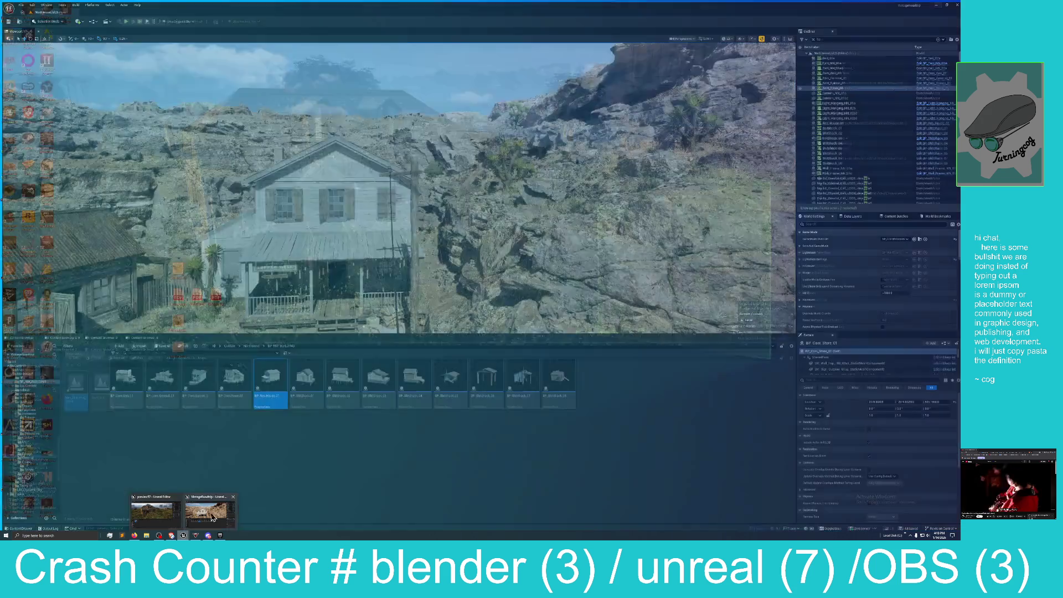
{"action": "left_click", "coordinate": [212, 517]}
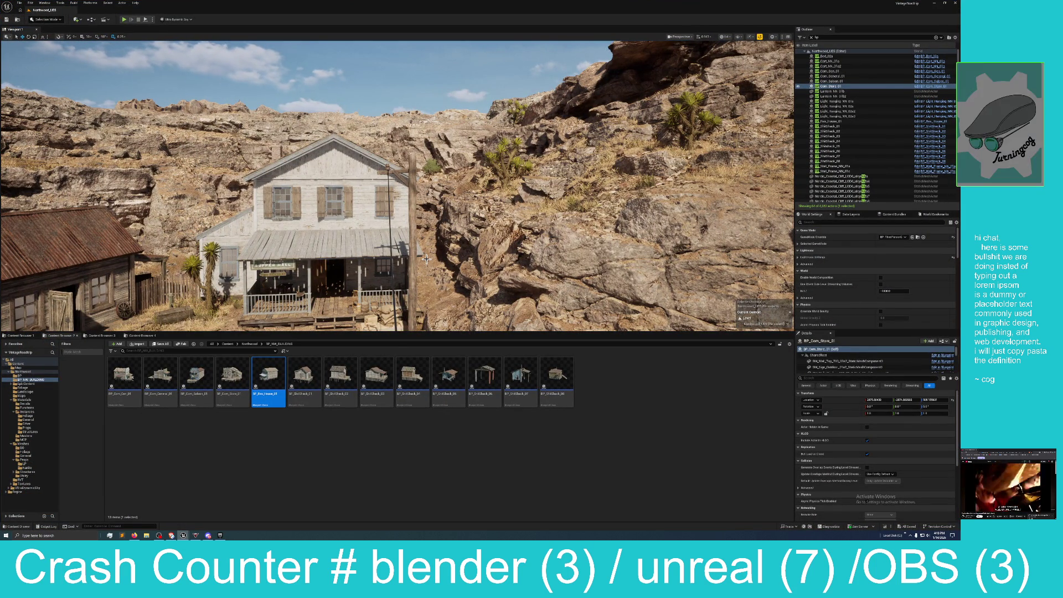
Fly closer to the store and shack, then shift the opened BP_Res_House_01 Blueprint window right
{"action": "left_click_drag", "start_coordinate": [437, 246], "coordinate": [424, 232]}
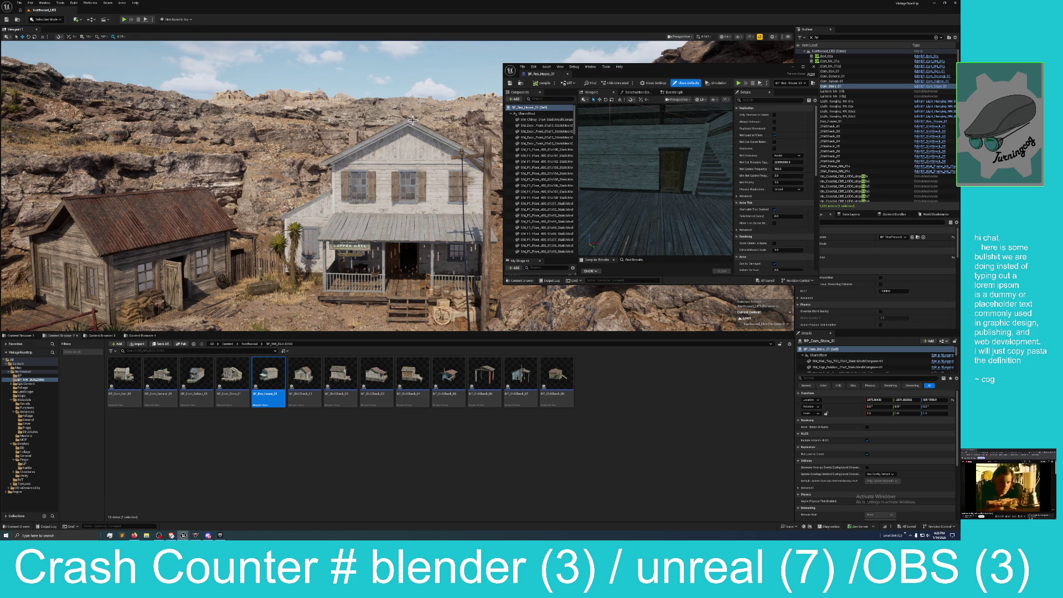
{"action": "mouse_move", "coordinate": [651, 72]}
{"action": "left_mouse_down"}
{"action": "mouse_move", "coordinate": [958, 88]}
{"action": "mouse_move", "coordinate": [403, 136]}
{"action": "mouse_move", "coordinate": [380, 125]}
{"action": "left_mouse_up"}
Raise and enlarge the Blueprint window, then select a floor mesh near the porch
{"action": "left_click_drag", "start_coordinate": [386, 121], "coordinate": [385, 37]}
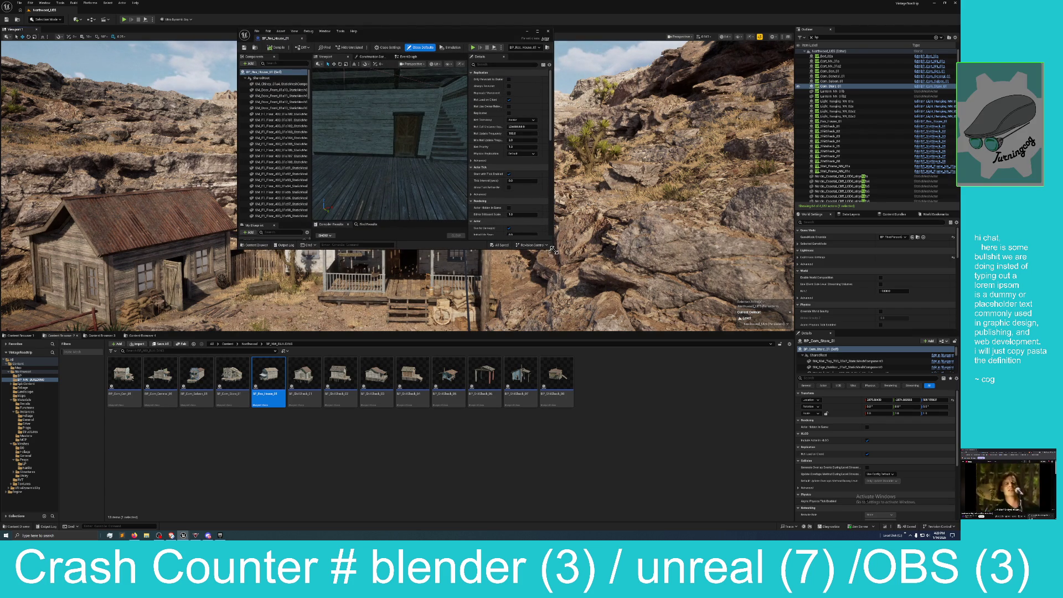
{"action": "mouse_move", "coordinate": [552, 249]}
{"action": "left_mouse_down"}
{"action": "mouse_move", "coordinate": [580, 273]}
{"action": "mouse_move", "coordinate": [658, 404]}
{"action": "mouse_move", "coordinate": [775, 462]}
{"action": "left_mouse_up"}
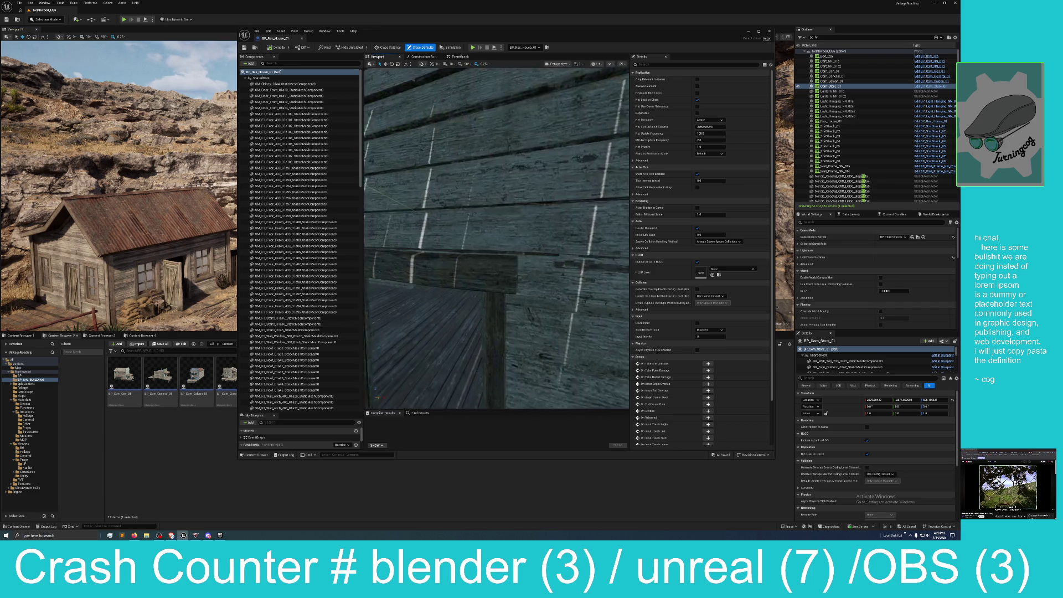
{"action": "mouse_move", "coordinate": [496, 238]}
{"action": "left_mouse_down"}
{"action": "mouse_move", "coordinate": [490, 249]}
{"action": "mouse_move", "coordinate": [492, 210]}
{"action": "mouse_move", "coordinate": [484, 344]}
{"action": "left_mouse_up"}
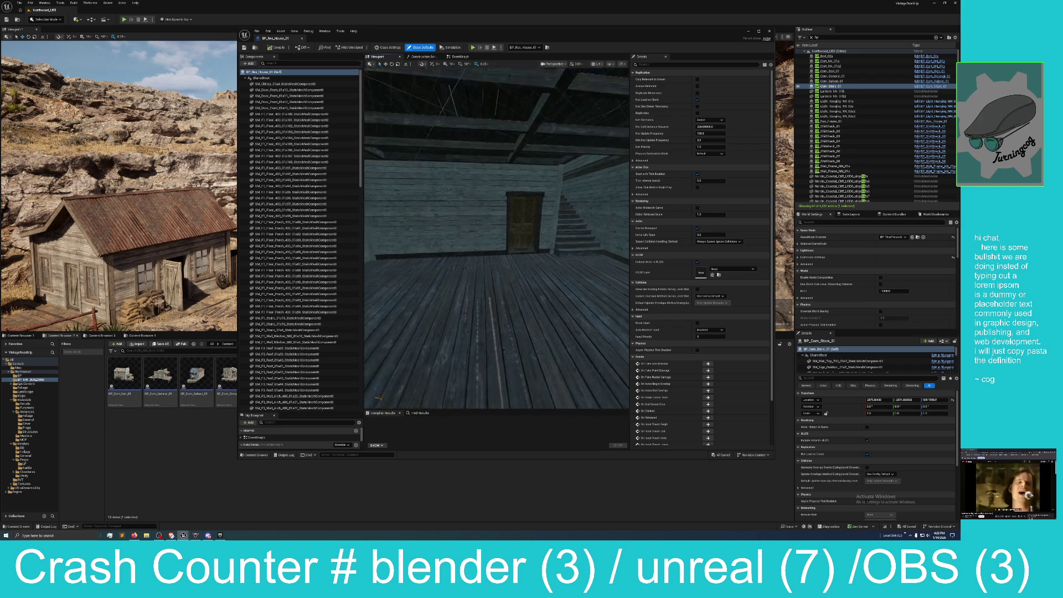
{"action": "left_click", "coordinate": [491, 300]}
{"action": "mouse_move", "coordinate": [490, 300]}
{"action": "left_mouse_down"}
{"action": "mouse_move", "coordinate": [491, 343]}
{"action": "mouse_move", "coordinate": [490, 299]}
{"action": "mouse_move", "coordinate": [500, 305]}
{"action": "left_mouse_up"}
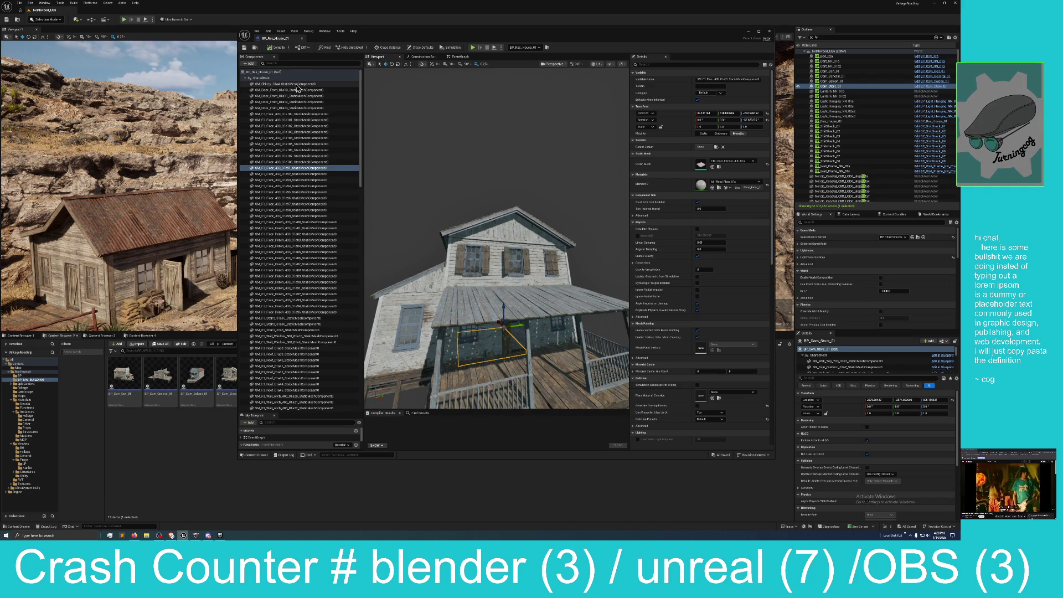
Select the chimney component, then select a floor mesh inside the house
{"action": "left_click", "coordinate": [297, 85]}
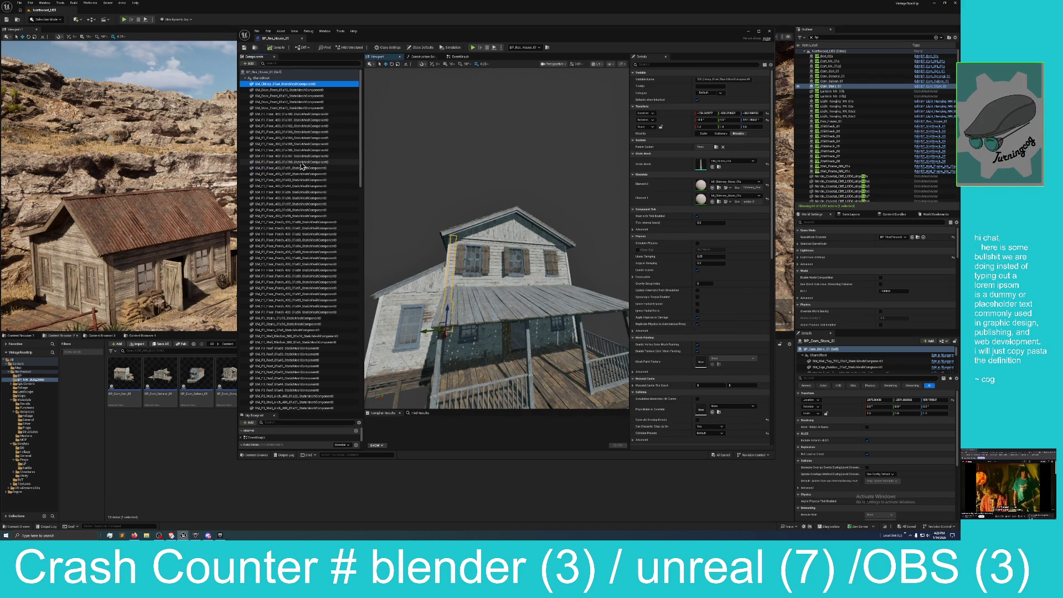
{"action": "left_click", "coordinate": [31, 4]}
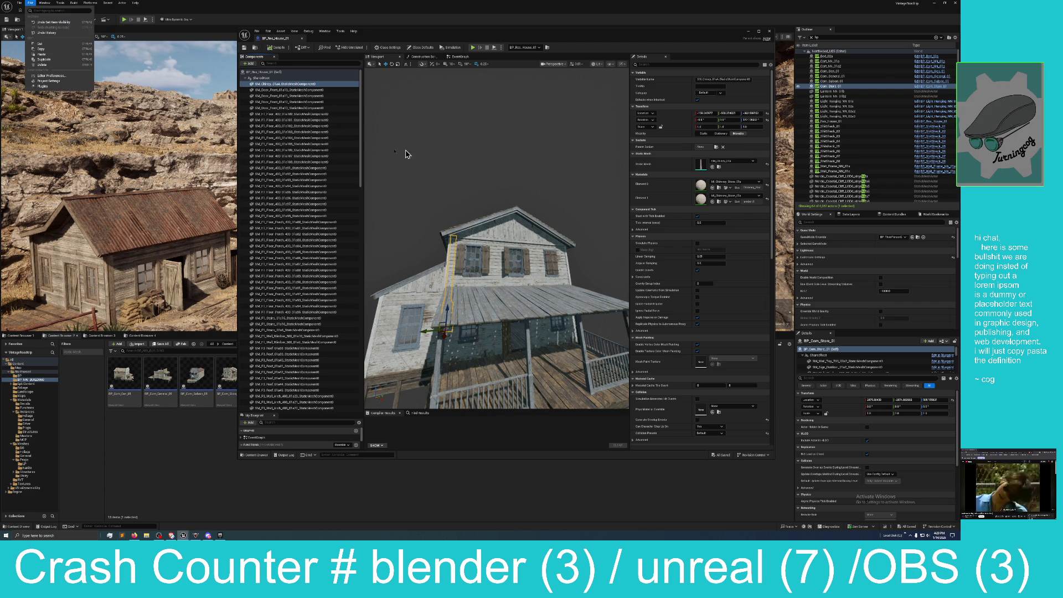
{"action": "mouse_move", "coordinate": [503, 286]}
{"action": "left_mouse_down"}
{"action": "mouse_move", "coordinate": [503, 233]}
{"action": "mouse_move", "coordinate": [487, 273]}
{"action": "mouse_move", "coordinate": [490, 338]}
{"action": "left_mouse_up"}
{"action": "left_click", "coordinate": [490, 271]}
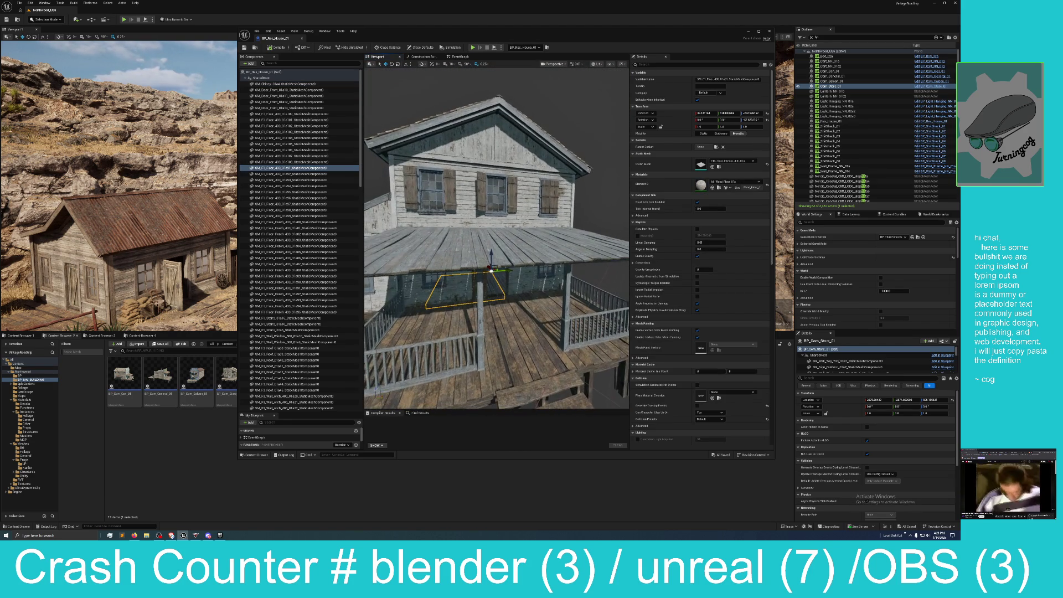
Select SM_F1_Floor_400_01z108 through the chimney and attach them under another component
{"action": "left_click", "coordinate": [273, 161]}
{"action": "left_click", "coordinate": [292, 86], "text": "shift"}
{"action": "left_click_drag", "start_coordinate": [293, 89], "coordinate": [297, 171]}
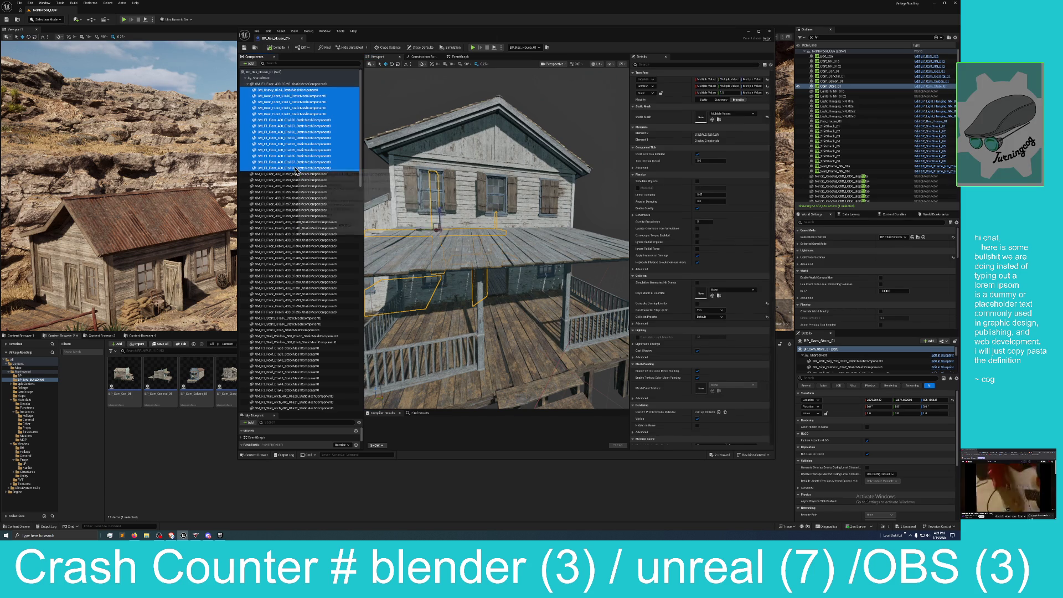
Select the floor components from SM_F1_Floor_400_01z02 to the list's end and attach them to SM_F1_Floor_400_01a107
{"action": "left_click", "coordinate": [293, 174]}
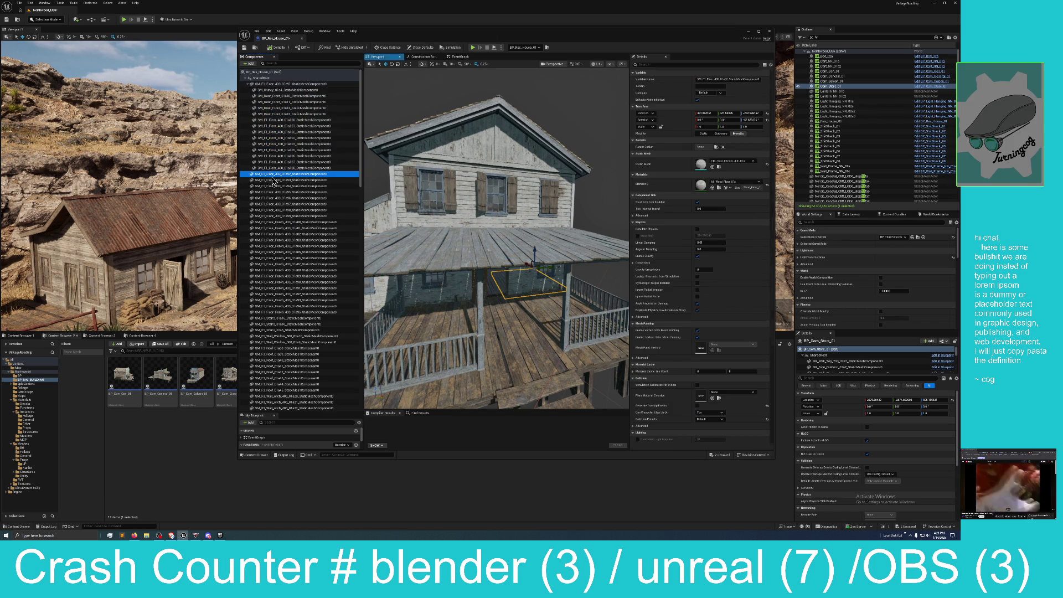
{"action": "scroll", "coordinate": [288, 250], "scroll_direction": "down", "scroll_amount": 3}
{"action": "scroll", "coordinate": [288, 283], "scroll_direction": "down", "scroll_amount": 20}
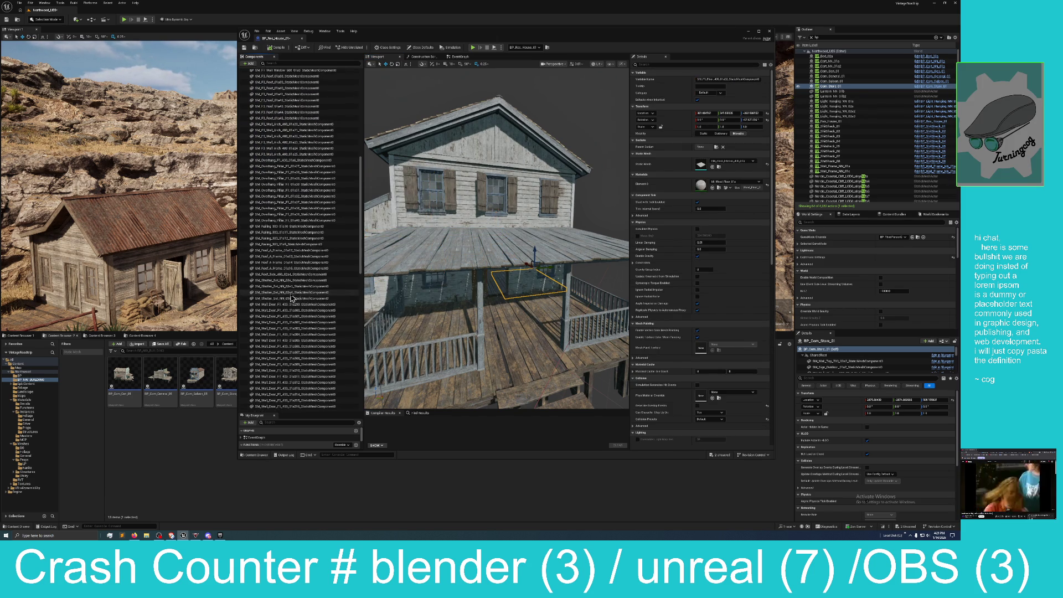
{"action": "scroll", "coordinate": [291, 298], "scroll_direction": "down", "scroll_amount": 1}
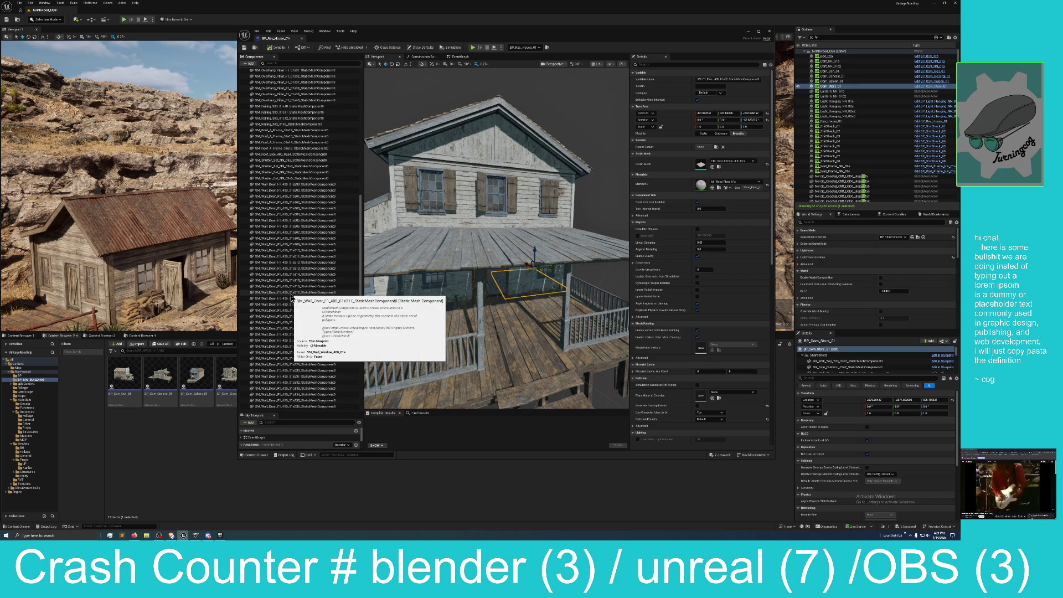
{"action": "scroll", "coordinate": [291, 298], "scroll_direction": "down", "scroll_amount": 1}
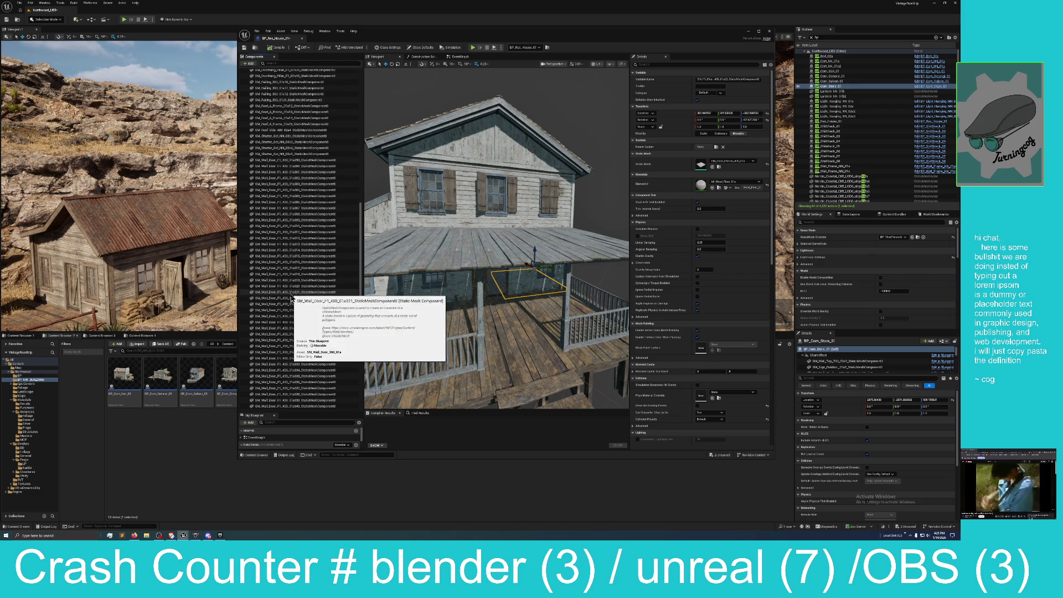
{"action": "scroll", "coordinate": [292, 298], "scroll_direction": "down", "scroll_amount": 3}
{"action": "scroll", "coordinate": [292, 299], "scroll_direction": "down", "scroll_amount": 8}
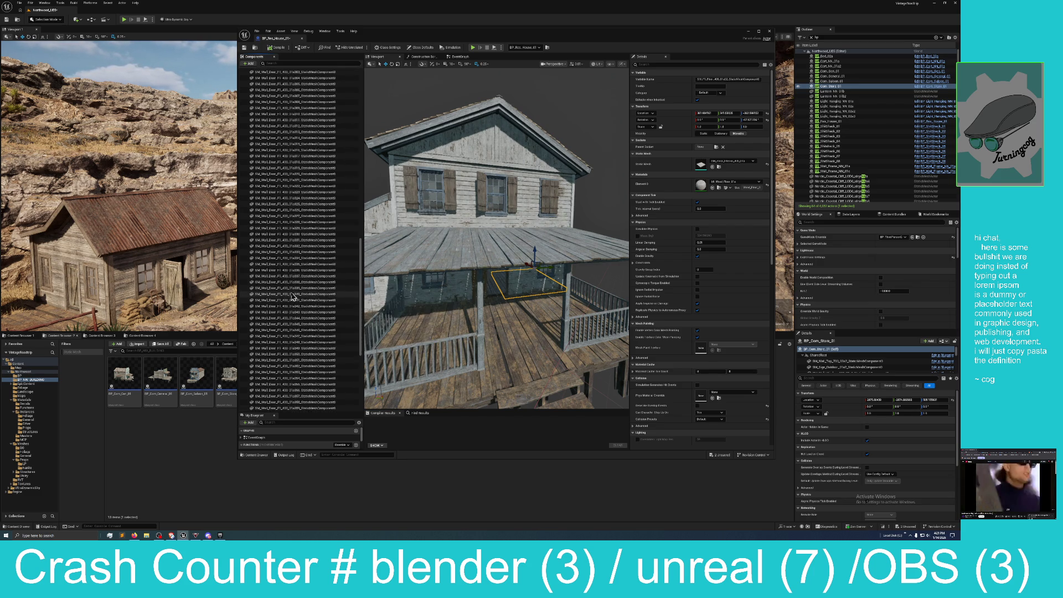
{"action": "scroll", "coordinate": [292, 298], "scroll_direction": "down", "scroll_amount": 5}
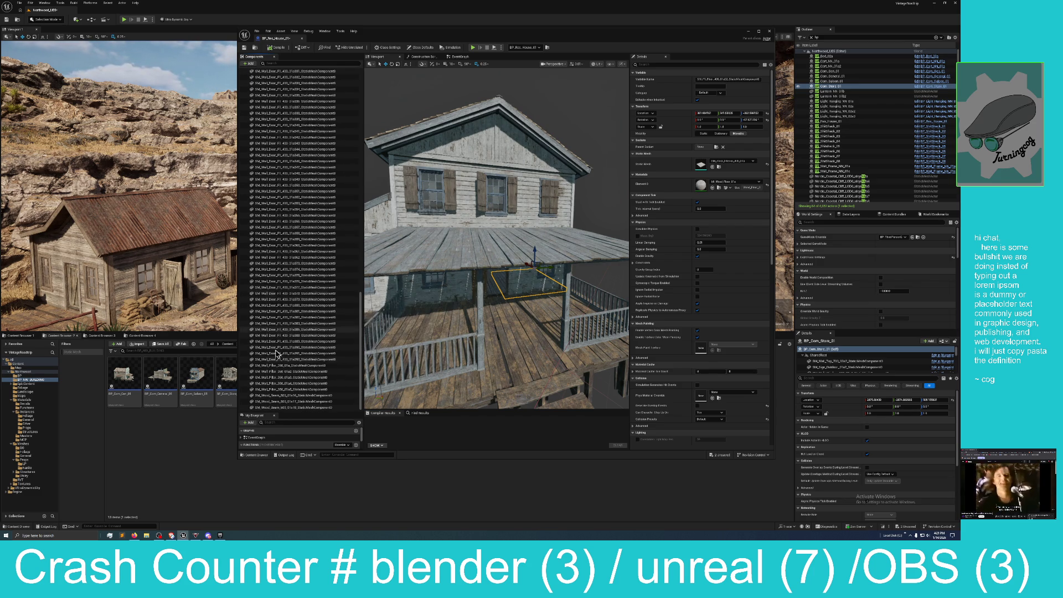
{"action": "left_click", "coordinate": [296, 407]}
{"action": "scroll", "coordinate": [300, 332], "scroll_direction": "up", "scroll_amount": 15}
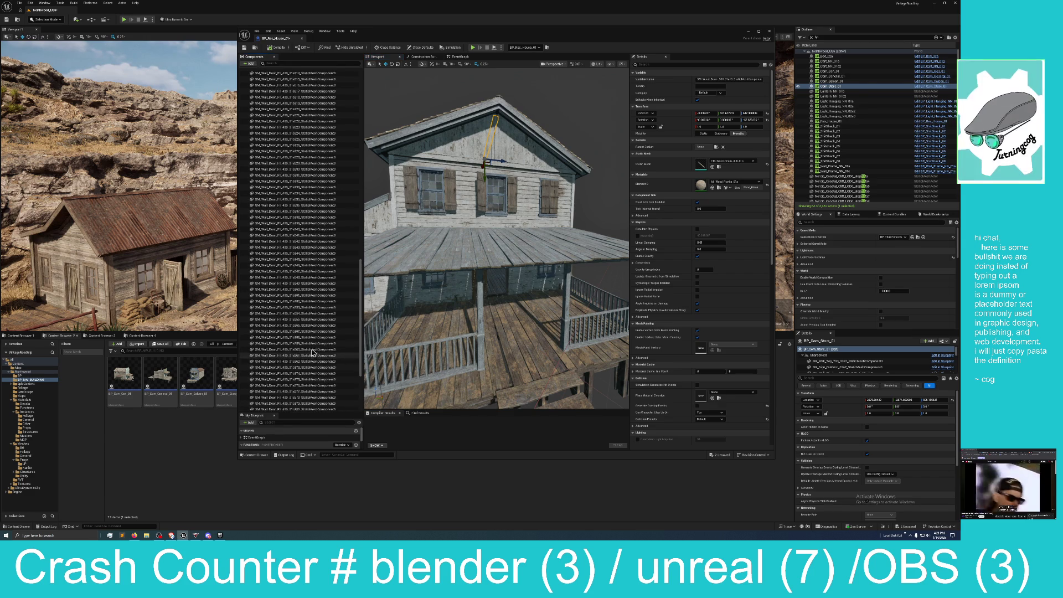
{"action": "scroll", "coordinate": [303, 324], "scroll_direction": "up", "scroll_amount": 18}
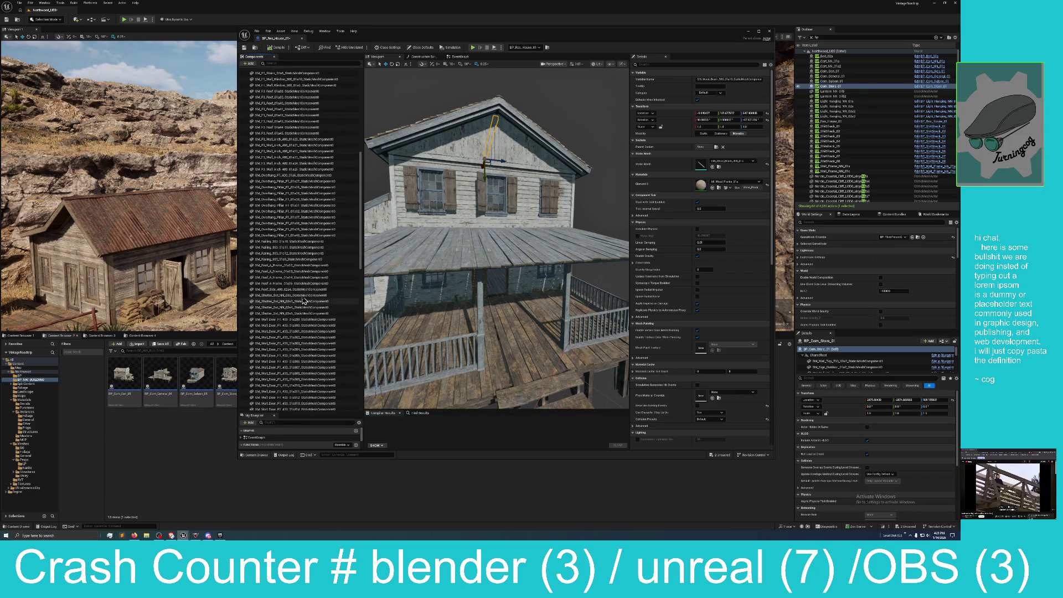
{"action": "scroll", "coordinate": [309, 275], "scroll_direction": "up", "scroll_amount": 6}
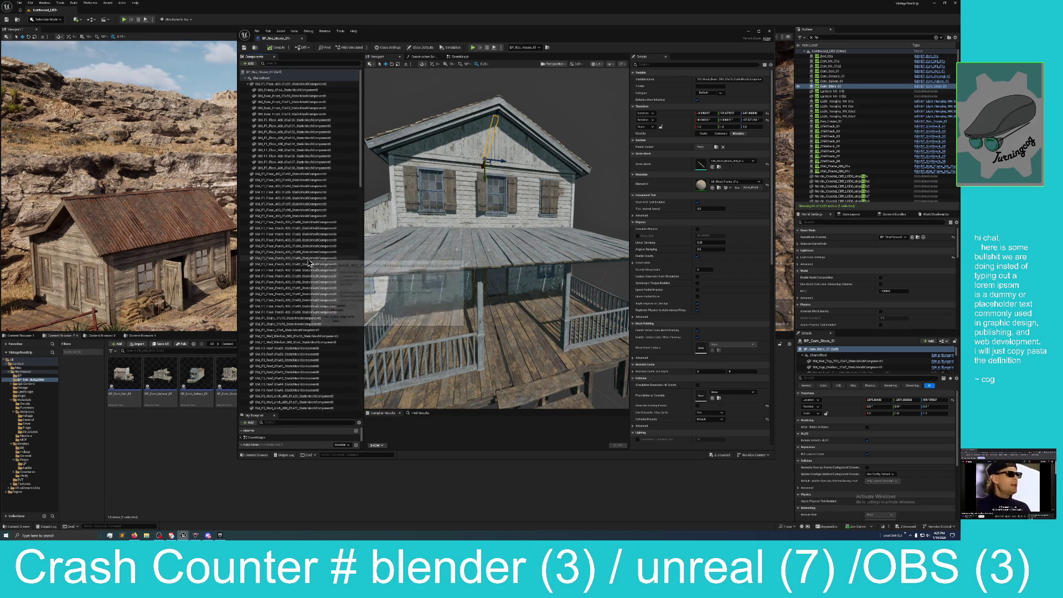
{"action": "left_click", "coordinate": [273, 175], "text": "shift"}
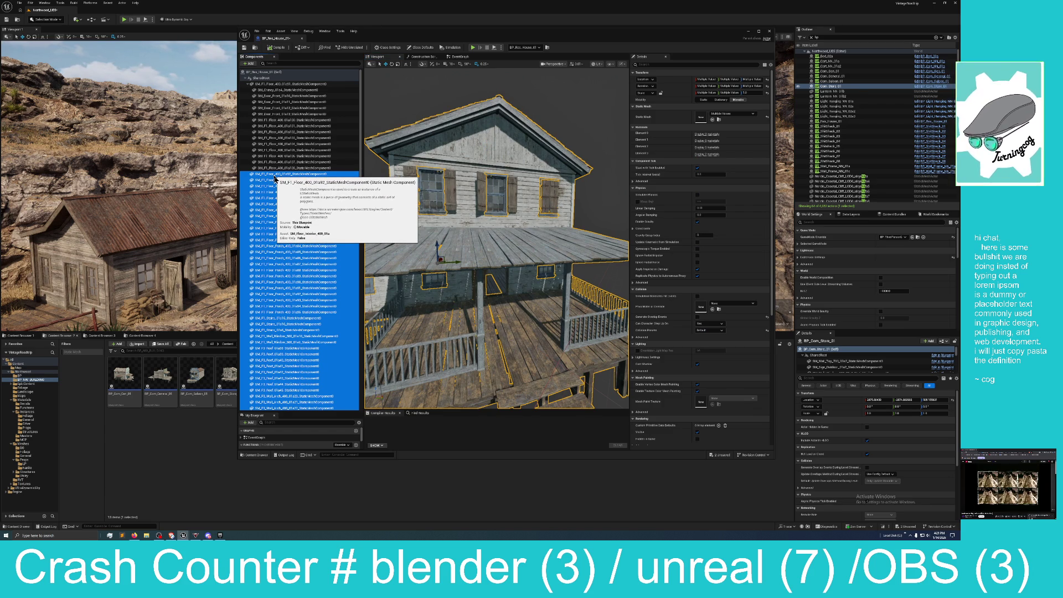
{"action": "mouse_move", "coordinate": [275, 176]}
{"action": "left_mouse_down"}
{"action": "mouse_move", "coordinate": [286, 154]}
{"action": "mouse_move", "coordinate": [284, 89]}
{"action": "left_mouse_up"}
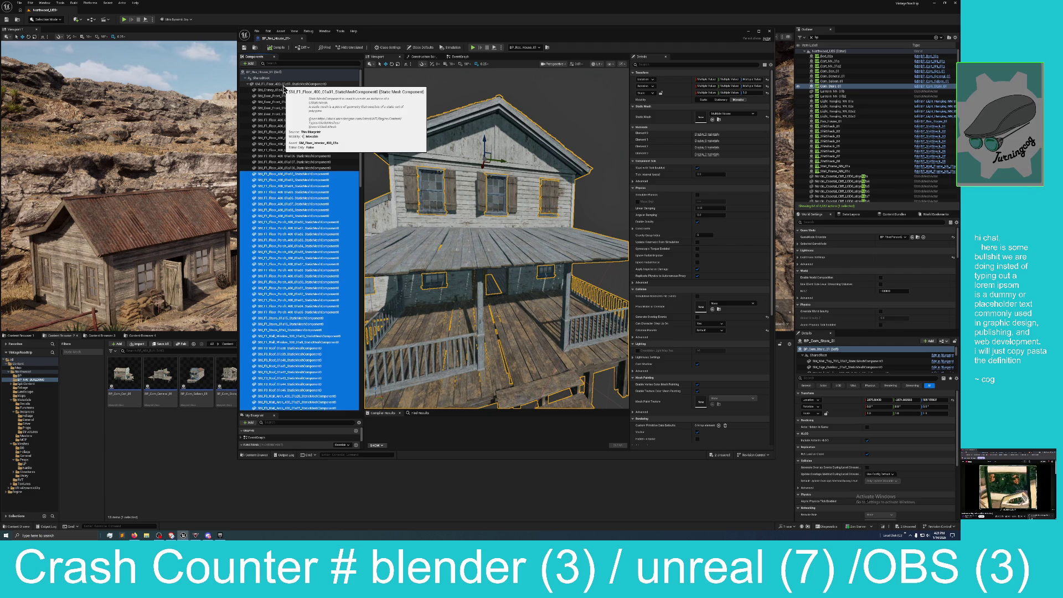
Select the top floor component, turn the preview frontal, and move the Blueprint editor aside
{"action": "left_click", "coordinate": [287, 88]}
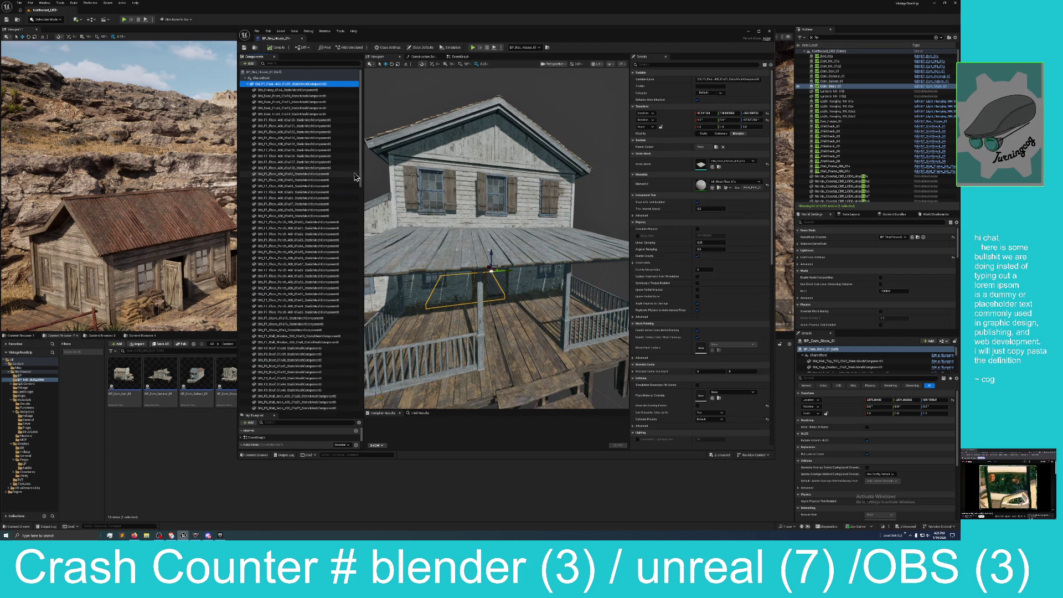
{"action": "scroll", "coordinate": [398, 165], "scroll_direction": "down", "scroll_amount": 3}
{"action": "left_click_drag", "start_coordinate": [398, 165], "coordinate": [419, 153]}
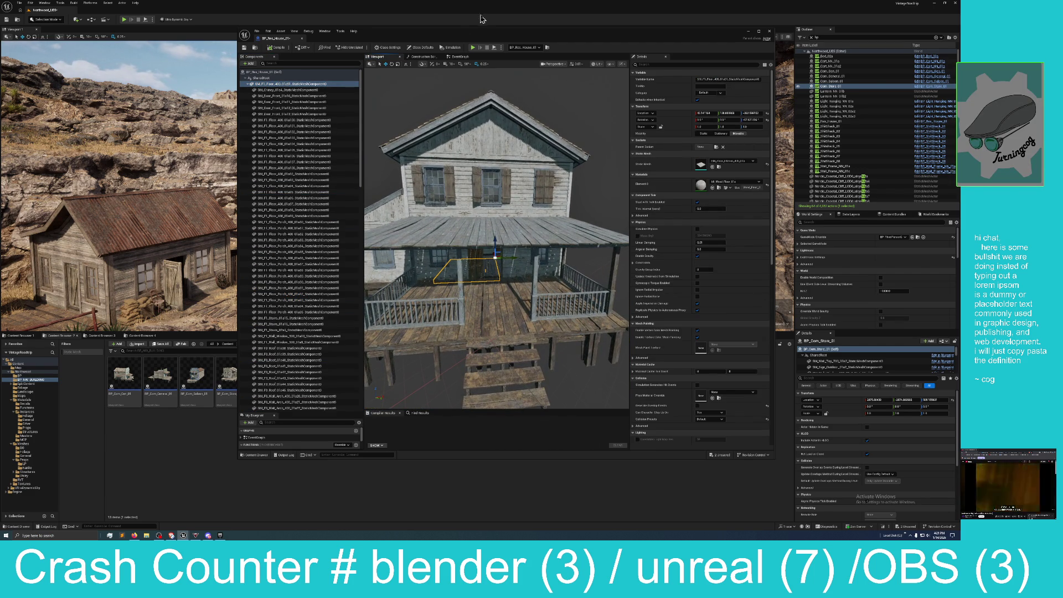
{"action": "mouse_move", "coordinate": [467, 37]}
{"action": "left_mouse_down"}
{"action": "mouse_move", "coordinate": [517, 73]}
{"action": "mouse_move", "coordinate": [957, 55]}
{"action": "left_mouse_up"}
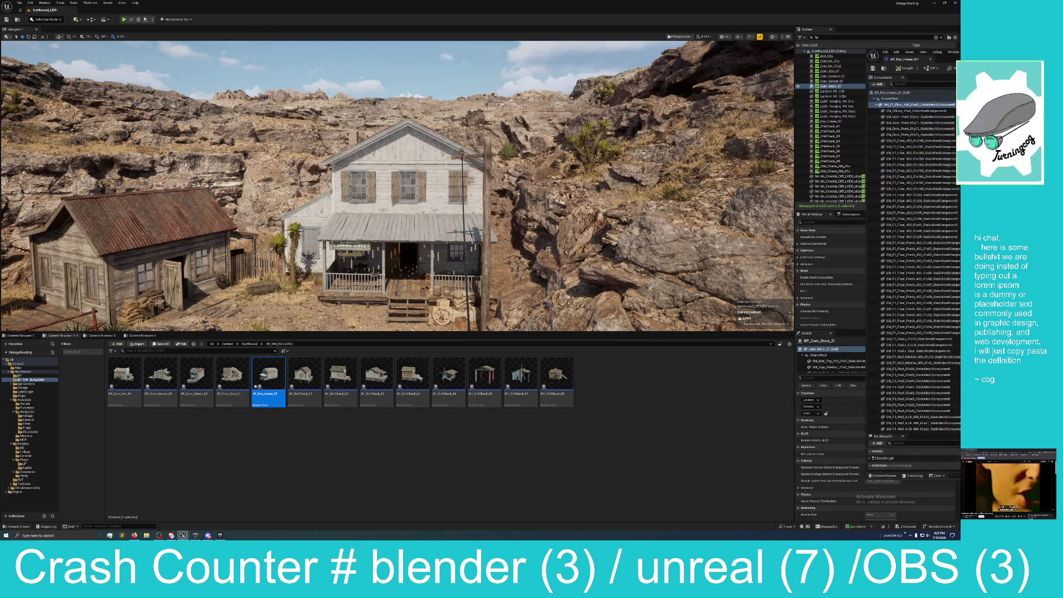
Push the old Blueprint editor aside, select the white house in the level, and reposition its Blueprint editor
{"action": "left_click_drag", "start_coordinate": [879, 52], "coordinate": [959, 50]}
{"action": "left_click_drag", "start_coordinate": [951, 460], "coordinate": [950, 259]}
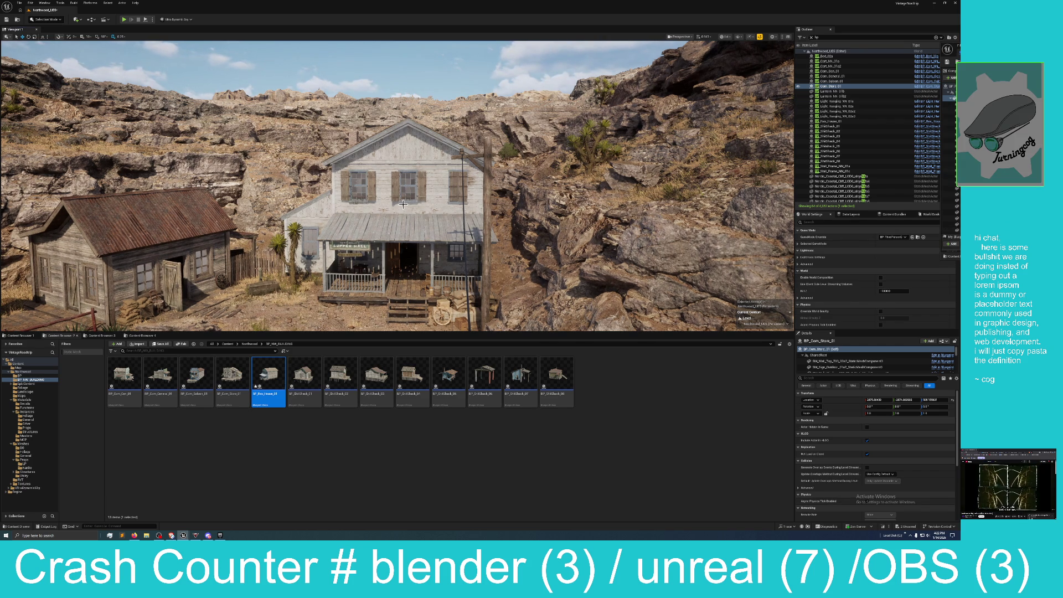
{"action": "left_click", "coordinate": [429, 234]}
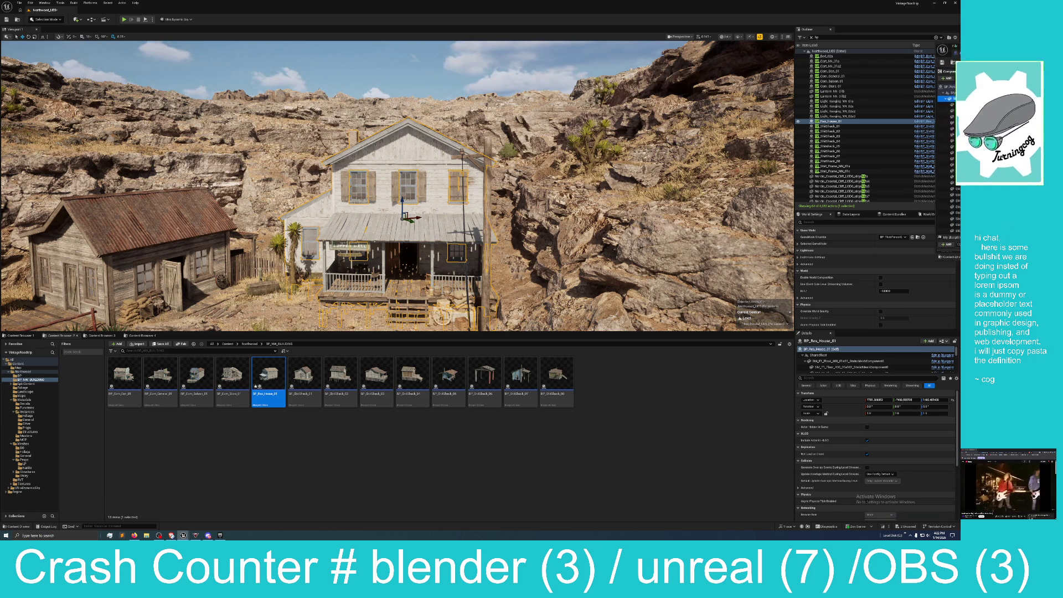
{"action": "mouse_move", "coordinate": [389, 169]}
{"action": "left_mouse_down"}
{"action": "mouse_move", "coordinate": [326, 116]}
{"action": "mouse_move", "coordinate": [370, 112]}
{"action": "mouse_move", "coordinate": [391, 42]}
{"action": "left_mouse_up"}
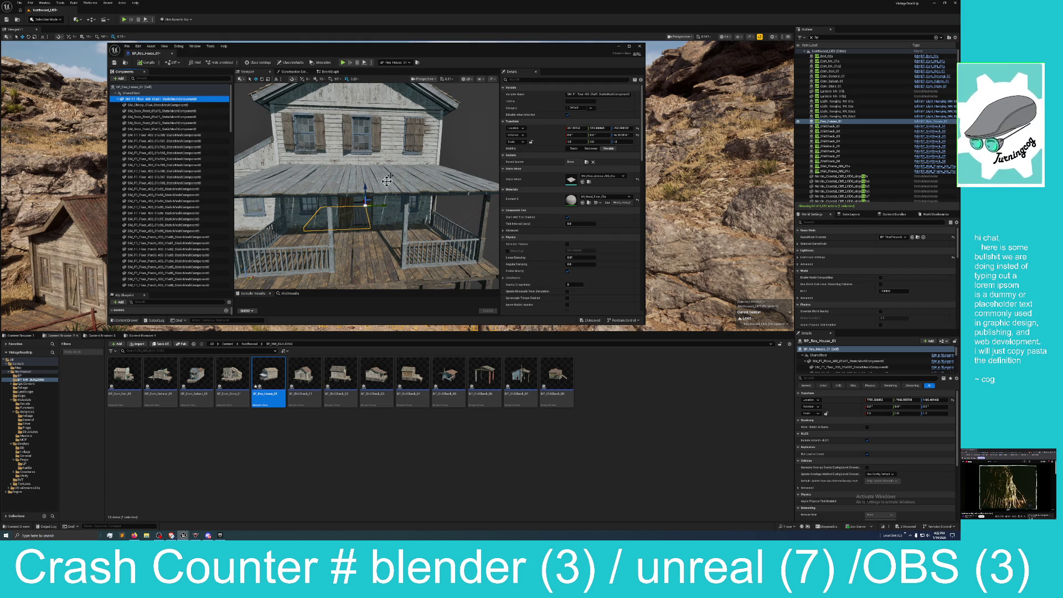
Place the Blueprint window lower right, fly the level view near the house, and select the floor with Rotate active
{"action": "mouse_move", "coordinate": [433, 51]}
{"action": "left_mouse_down"}
{"action": "mouse_move", "coordinate": [475, 113]}
{"action": "mouse_move", "coordinate": [831, 114]}
{"action": "mouse_move", "coordinate": [806, 114]}
{"action": "left_mouse_up"}
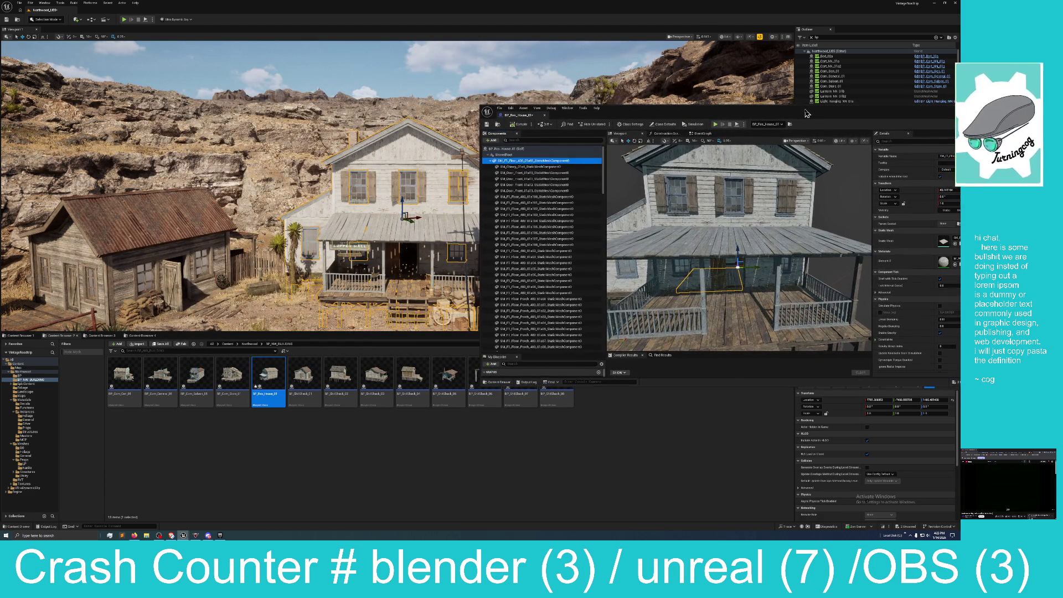
{"action": "left_click_drag", "start_coordinate": [447, 168], "coordinate": [504, 170]}
{"action": "left_click_drag", "start_coordinate": [386, 194], "coordinate": [385, 194]}
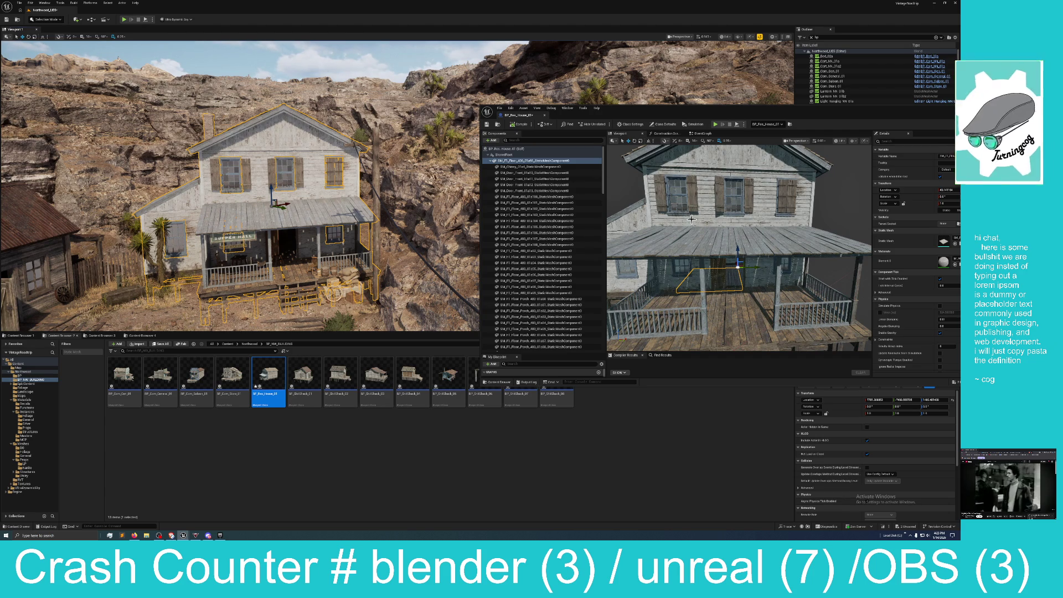
{"action": "left_click", "coordinate": [634, 141]}
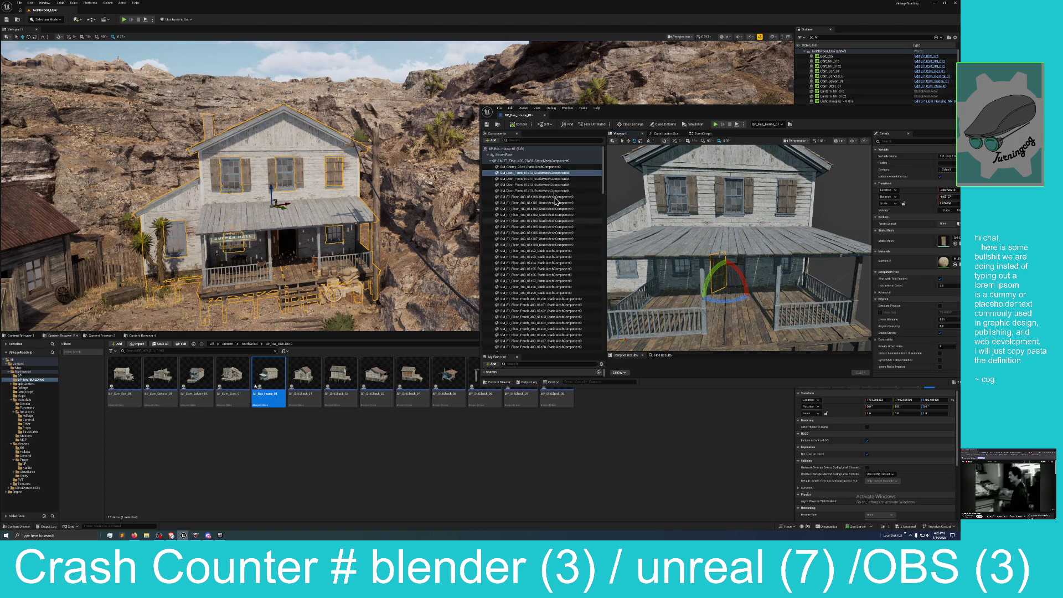
{"action": "left_click", "coordinate": [548, 161]}
Rotate the floor component's yaw to about -11.6 degrees, checking the result in the level view
{"action": "mouse_move", "coordinate": [727, 283]}
{"action": "left_mouse_down"}
{"action": "mouse_move", "coordinate": [610, 284]}
{"action": "mouse_move", "coordinate": [725, 276]}
{"action": "left_mouse_up"}
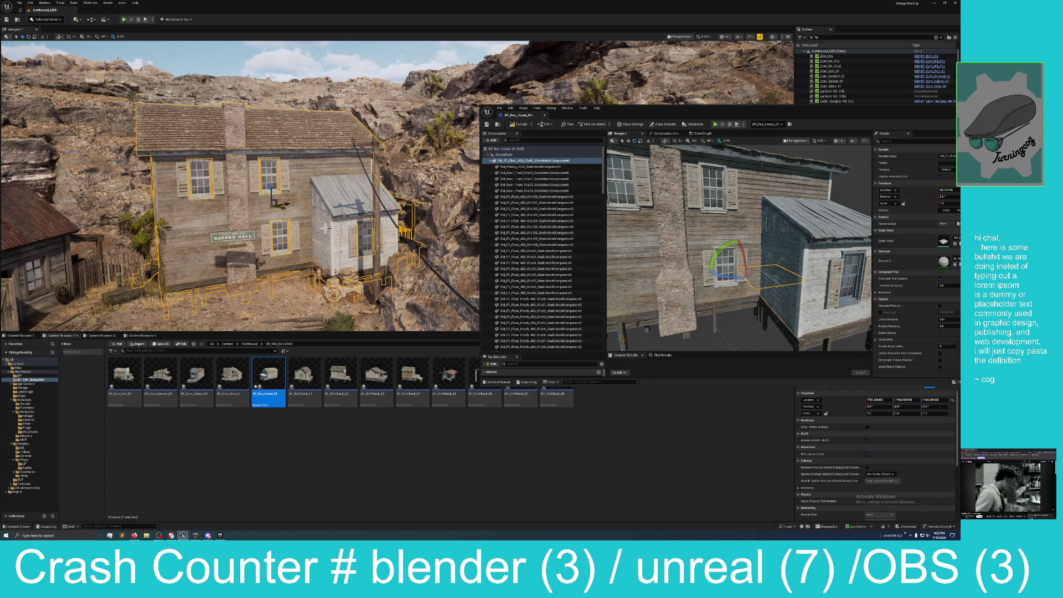
{"action": "left_click_drag", "start_coordinate": [339, 229], "coordinate": [339, 229]}
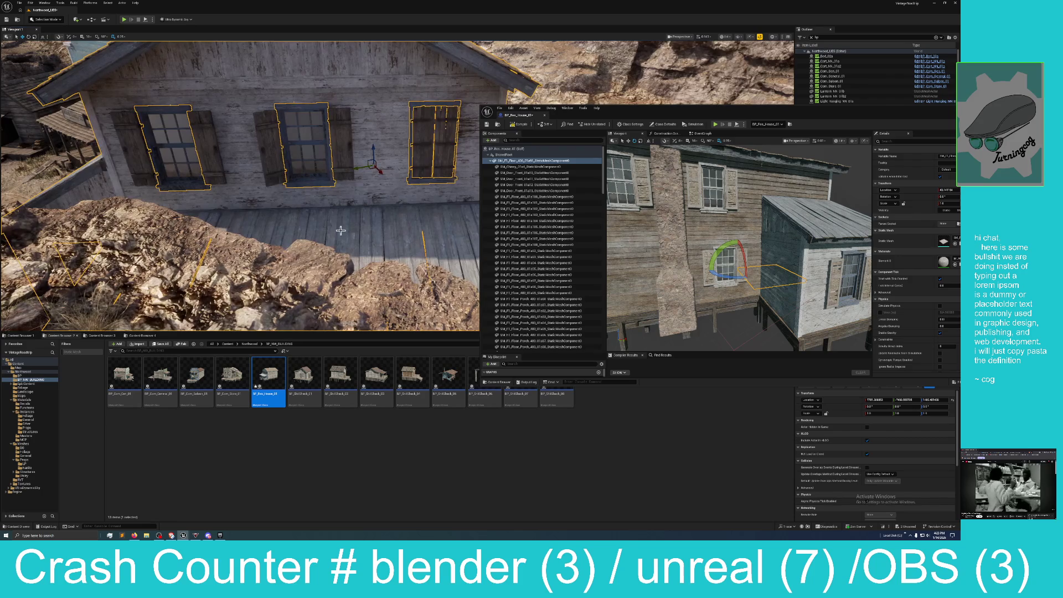
{"action": "left_click_drag", "start_coordinate": [717, 275], "coordinate": [709, 269]}
{"action": "left_click_drag", "start_coordinate": [384, 275], "coordinate": [384, 276]}
{"action": "left_click_drag", "start_coordinate": [753, 279], "coordinate": [736, 279]}
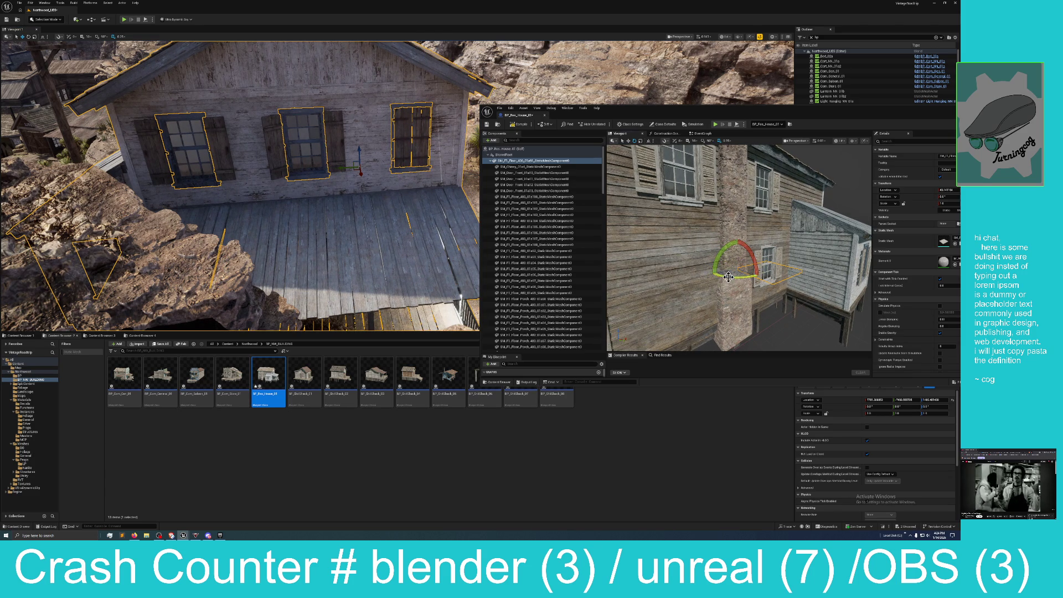
{"action": "scroll", "coordinate": [725, 276], "scroll_direction": "down", "scroll_amount": 5}
{"action": "left_click_drag", "start_coordinate": [725, 282], "coordinate": [579, 280]}
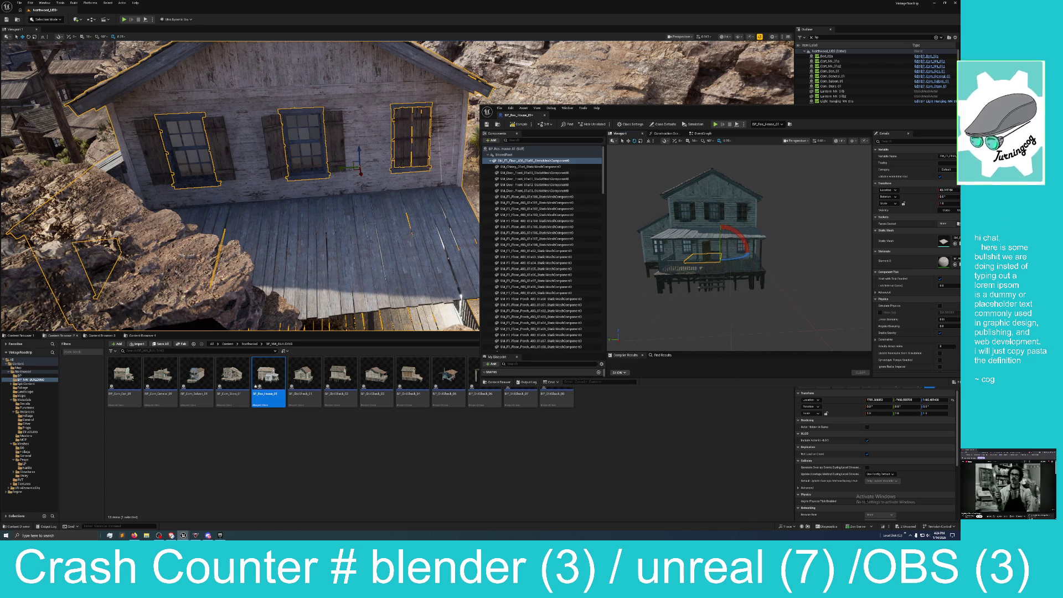
Return to the Move tool and select a window mesh on the house's left side
{"action": "left_click", "coordinate": [628, 141]}
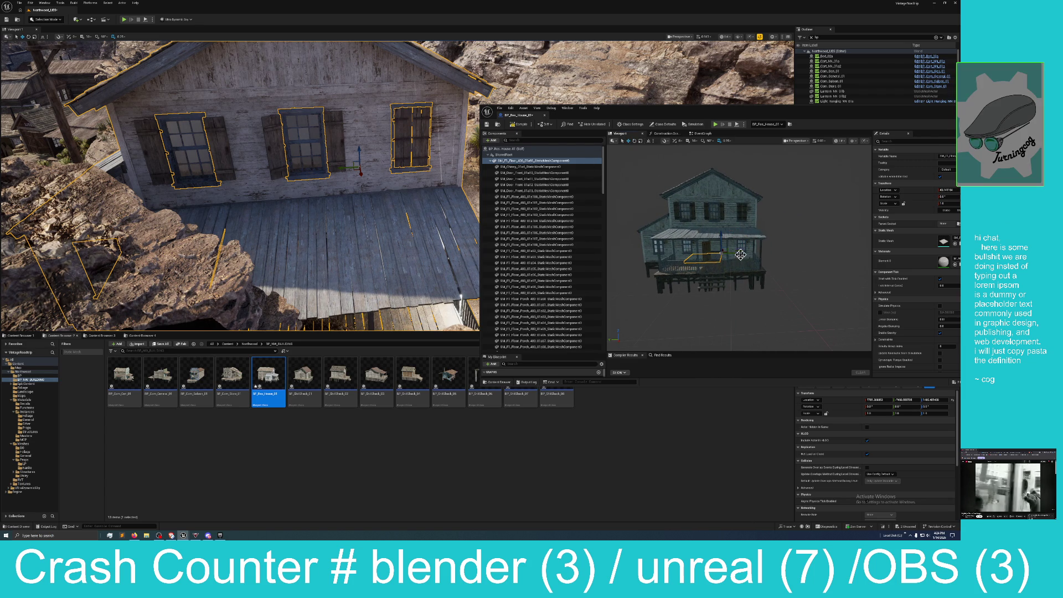
{"action": "mouse_move", "coordinate": [740, 252]}
{"action": "left_mouse_down"}
{"action": "mouse_move", "coordinate": [725, 253]}
{"action": "mouse_move", "coordinate": [737, 252]}
{"action": "left_mouse_up"}
{"action": "left_click", "coordinate": [738, 252]}
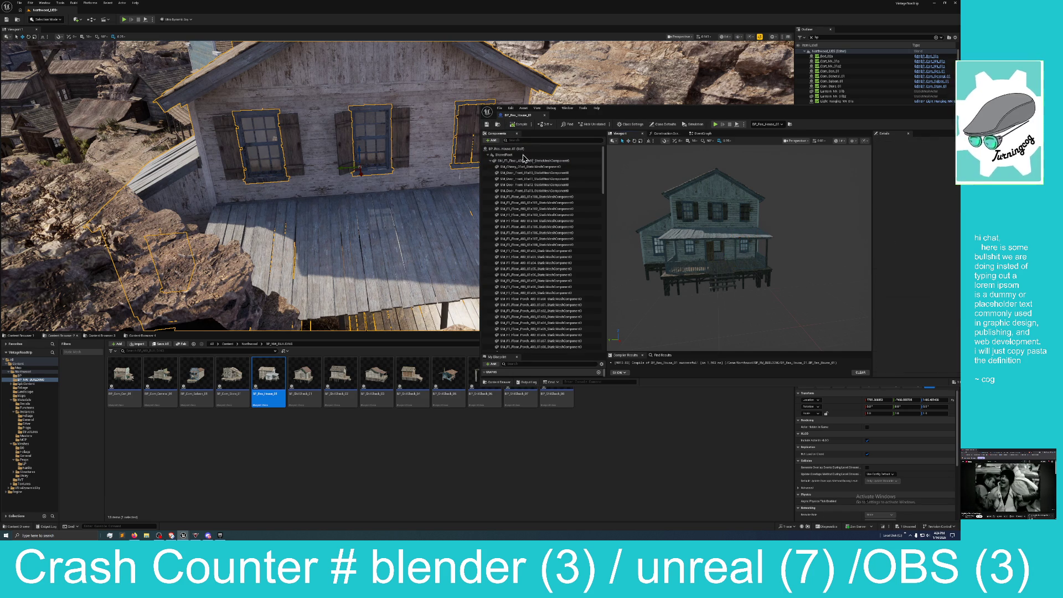
Reselect the house's floor component and shift it slightly along its X axis
{"action": "left_click_drag", "start_coordinate": [400, 199], "coordinate": [367, 207]}
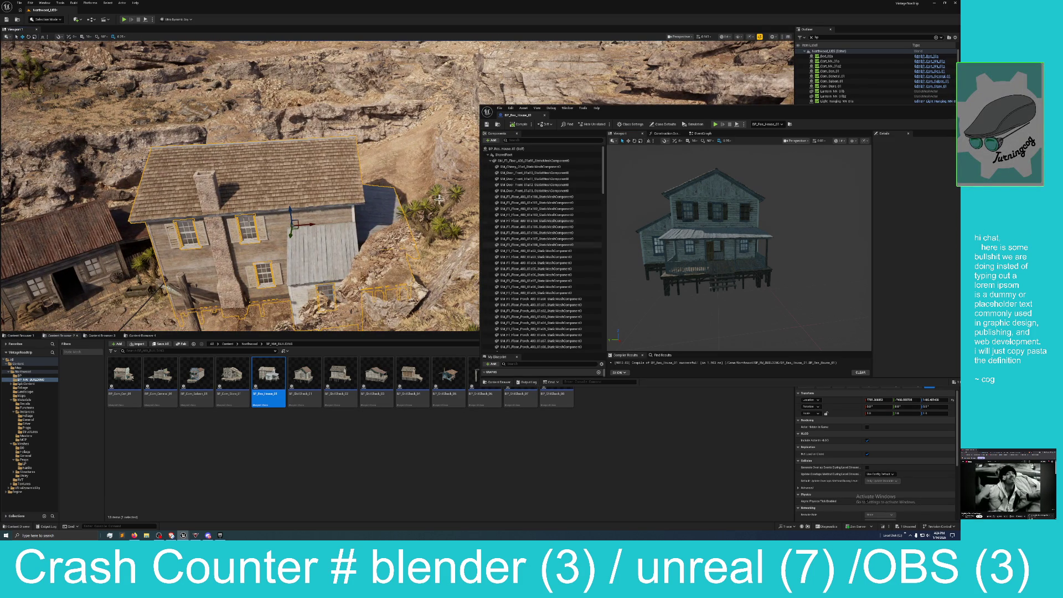
{"action": "left_click", "coordinate": [534, 161]}
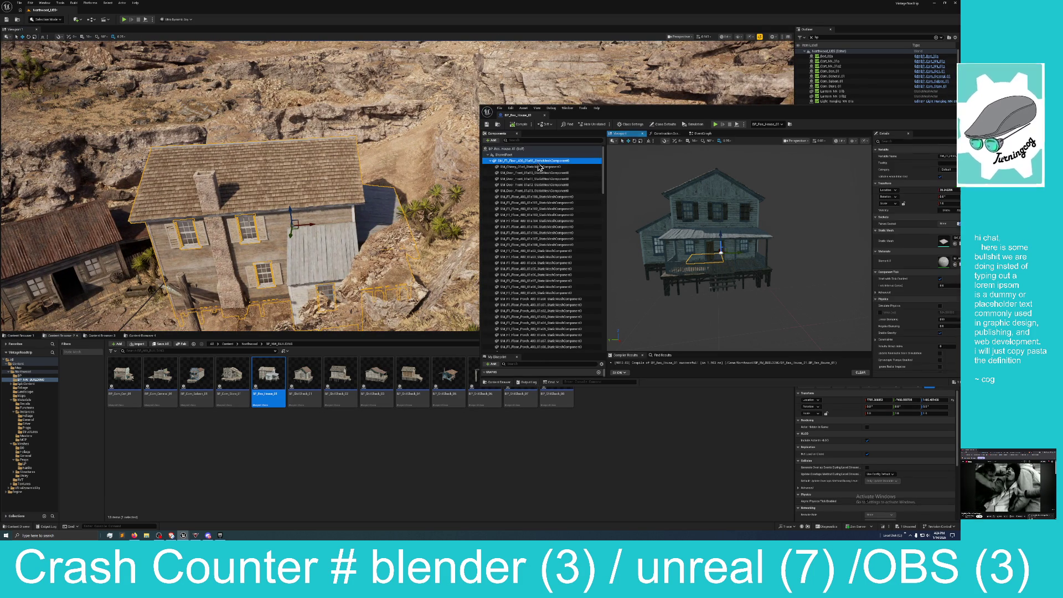
{"action": "scroll", "coordinate": [725, 260], "scroll_direction": "up", "scroll_amount": 5}
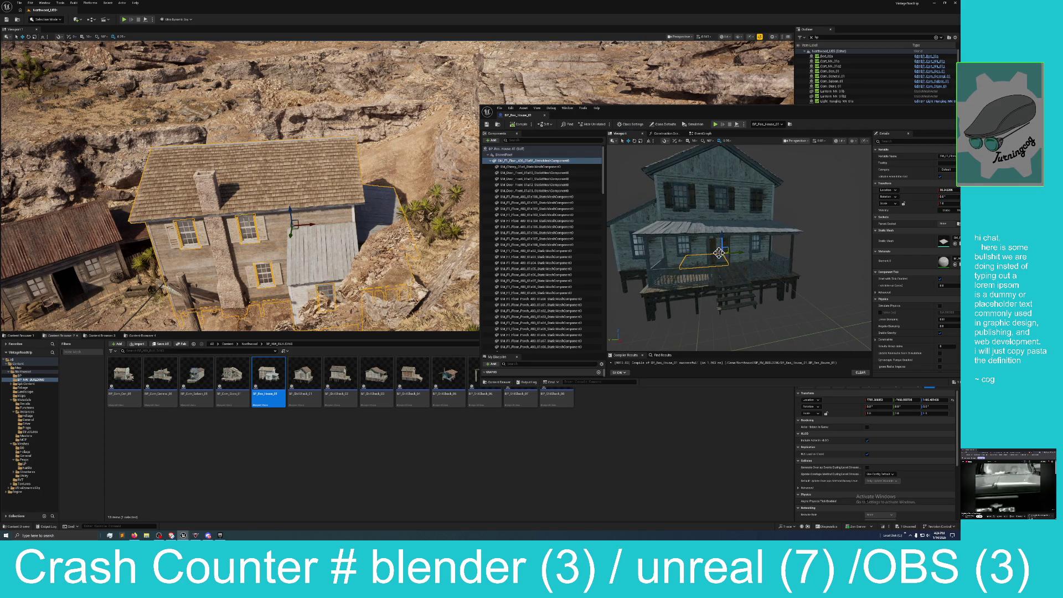
{"action": "scroll", "coordinate": [725, 256], "scroll_direction": "up", "scroll_amount": 5}
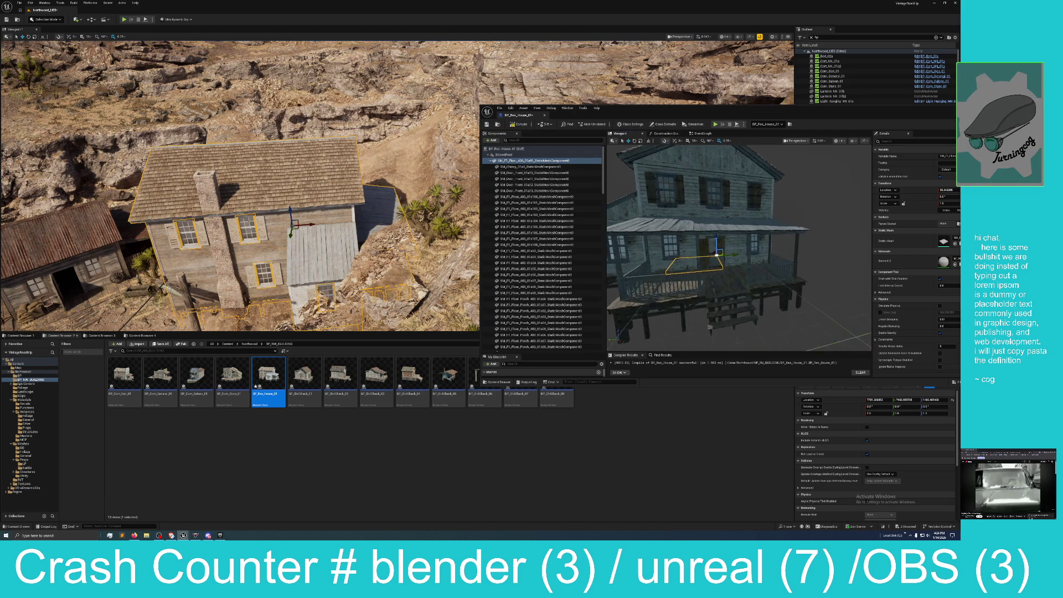
{"action": "left_click_drag", "start_coordinate": [745, 258], "coordinate": [753, 261]}
{"action": "mouse_move", "coordinate": [332, 194]}
{"action": "left_mouse_down"}
{"action": "mouse_move", "coordinate": [398, 180]}
{"action": "mouse_move", "coordinate": [391, 251]}
{"action": "left_mouse_up"}
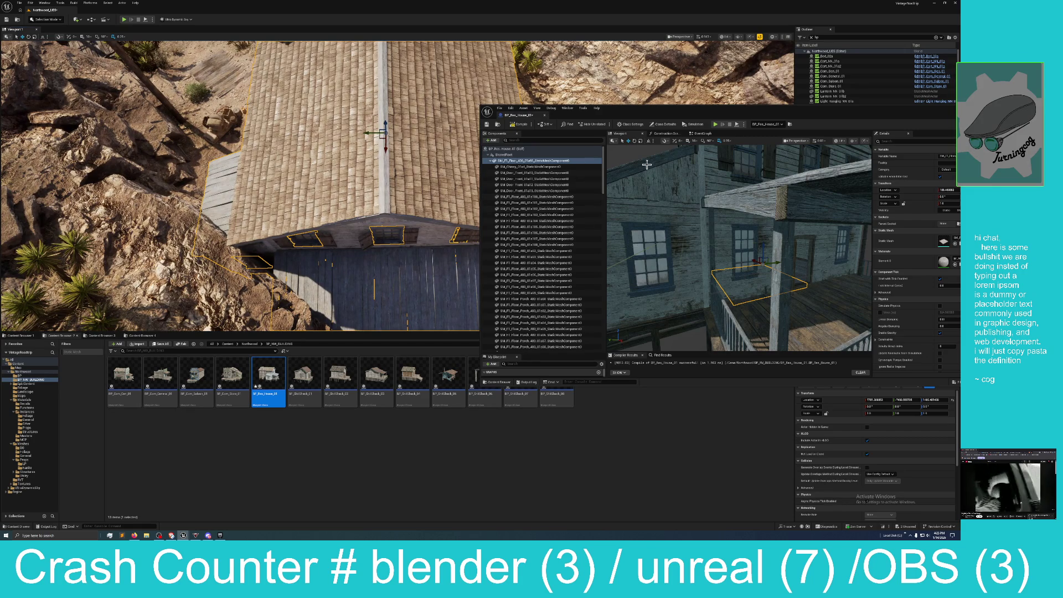
Rotate the component slightly, raise it upward, and focus the level view on the house
{"action": "left_click", "coordinate": [634, 141]}
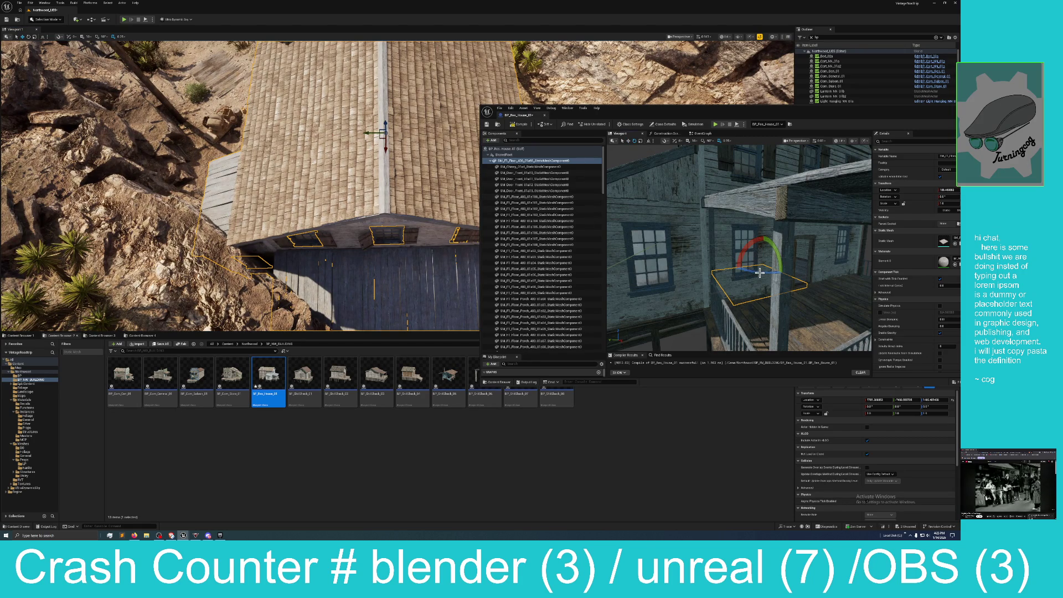
{"action": "left_click_drag", "start_coordinate": [761, 271], "coordinate": [774, 274]}
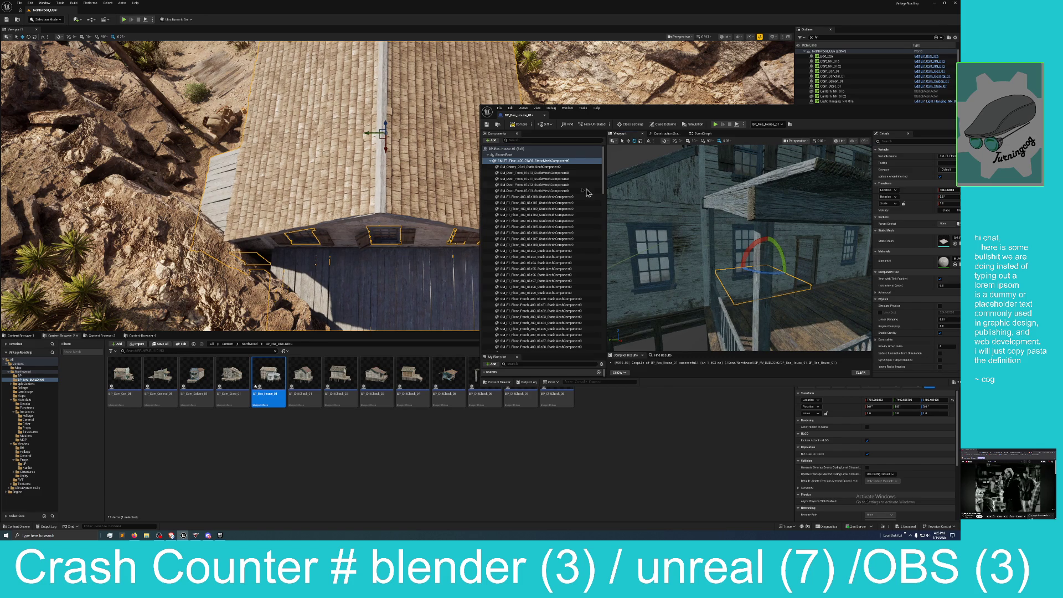
{"action": "left_click", "coordinate": [628, 141]}
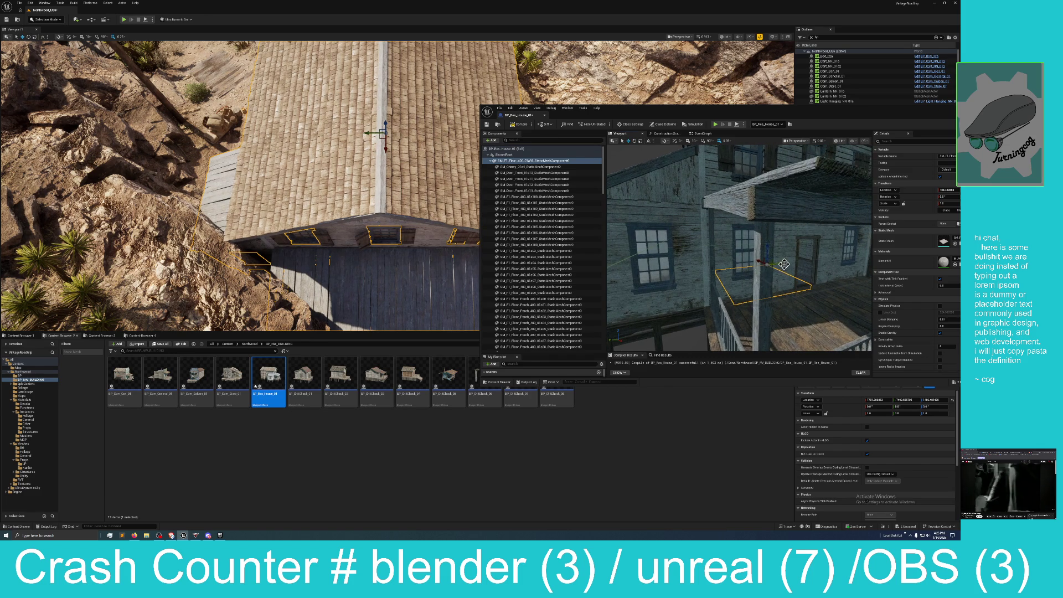
{"action": "left_click_drag", "start_coordinate": [781, 261], "coordinate": [780, 246]}
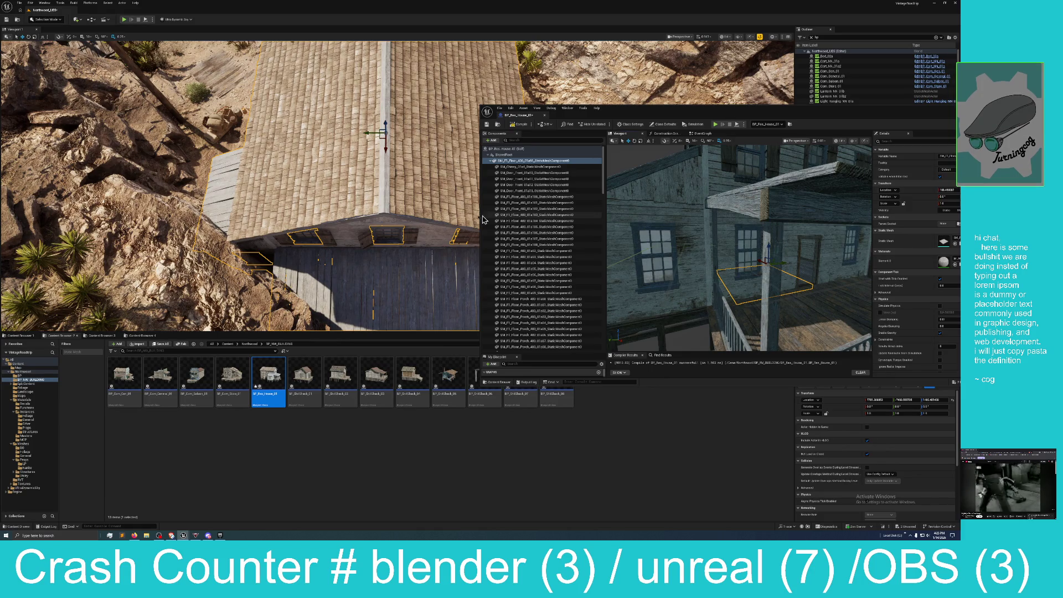
{"action": "key", "text": "f"}
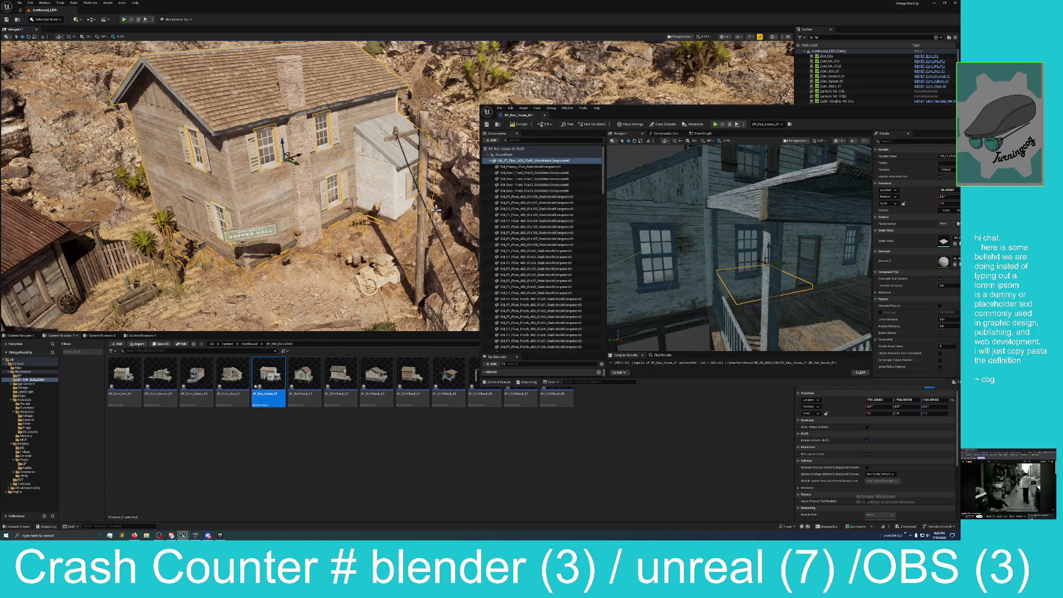
Compile the blueprint and rotate the Supper Hall house around its vertical axis
{"action": "left_click", "coordinate": [518, 127]}
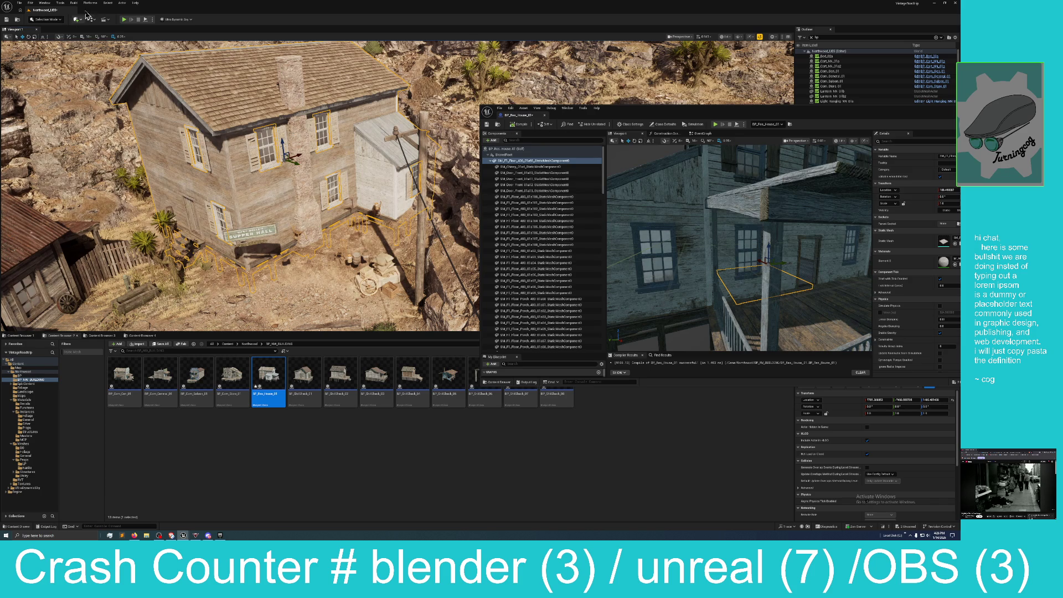
{"action": "left_click", "coordinate": [28, 37]}
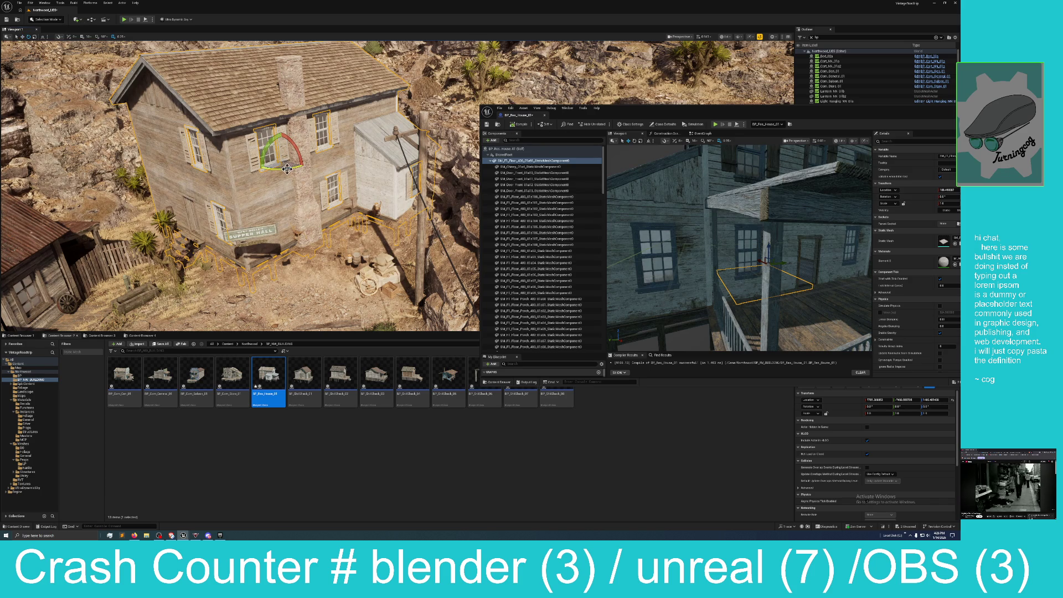
{"action": "left_click_drag", "start_coordinate": [288, 169], "coordinate": [410, 169]}
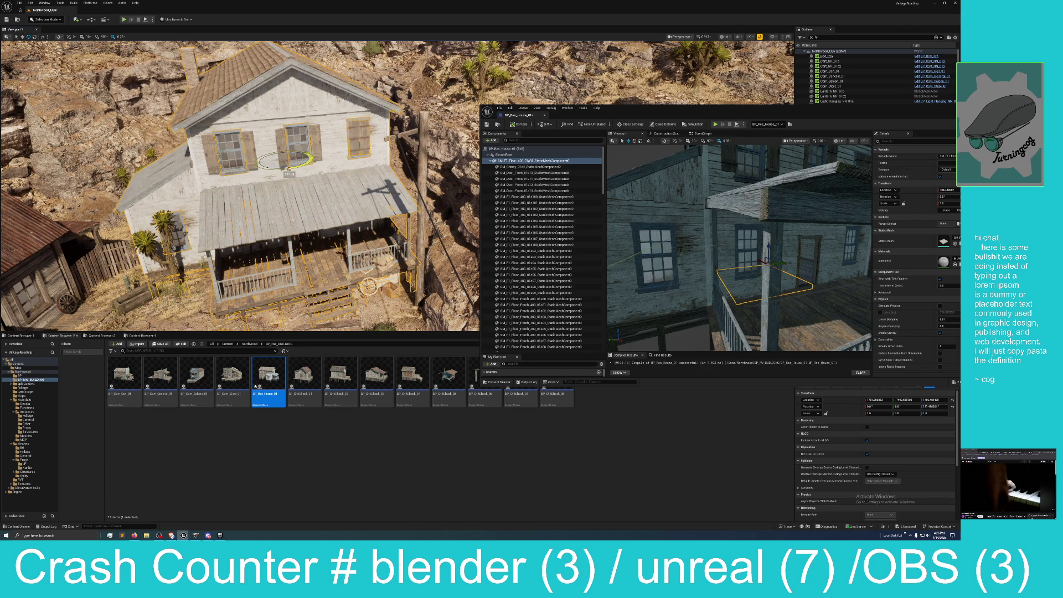
{"action": "left_click_drag", "start_coordinate": [410, 169], "coordinate": [379, 170]}
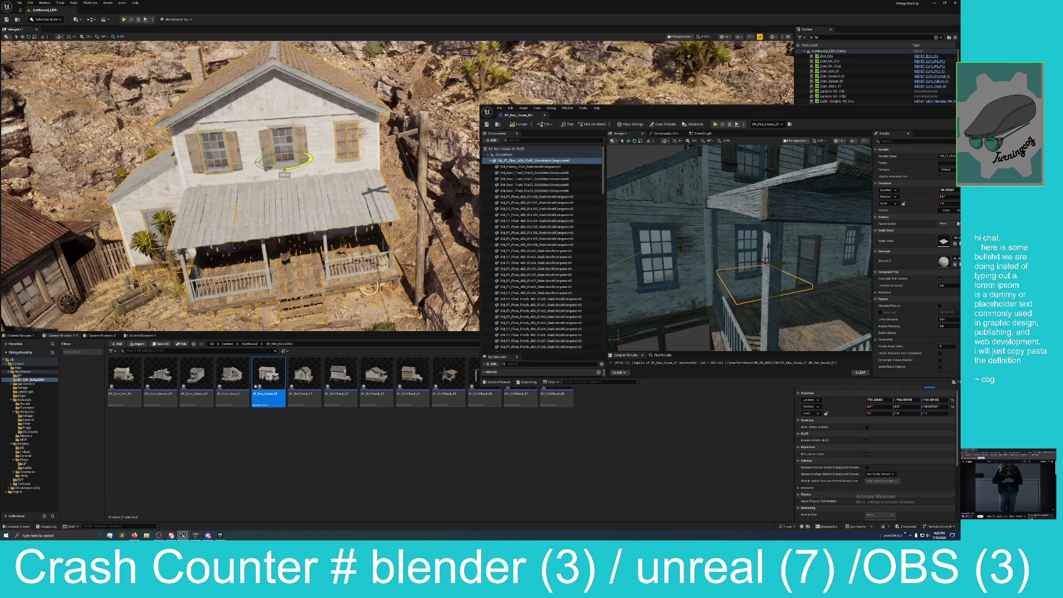
{"action": "left_click_drag", "start_coordinate": [379, 170], "coordinate": [383, 169]}
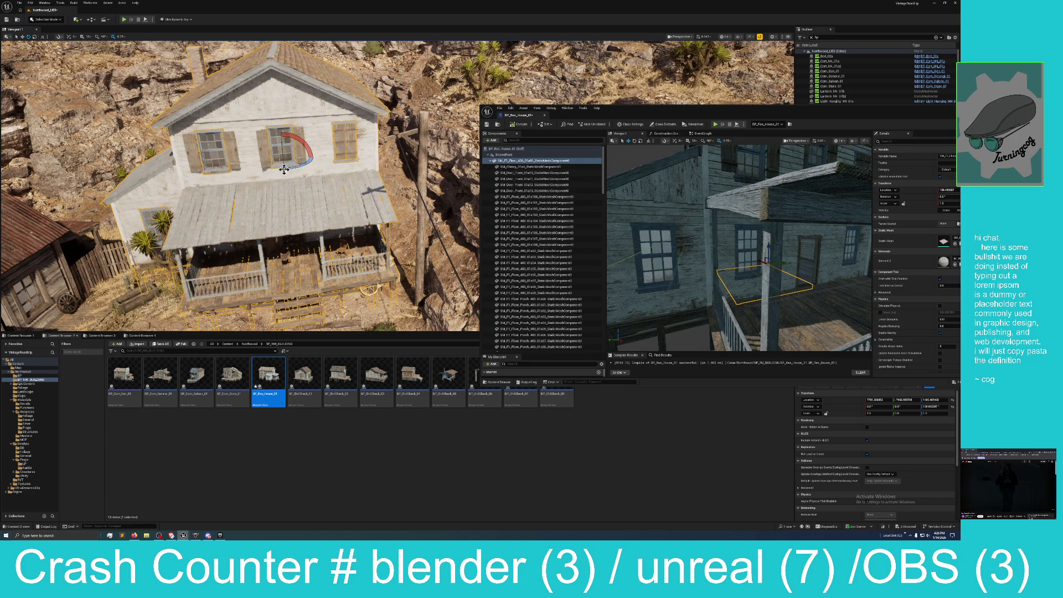
Nudge the house's position slightly across the ground and save the level
{"action": "left_click", "coordinate": [22, 36]}
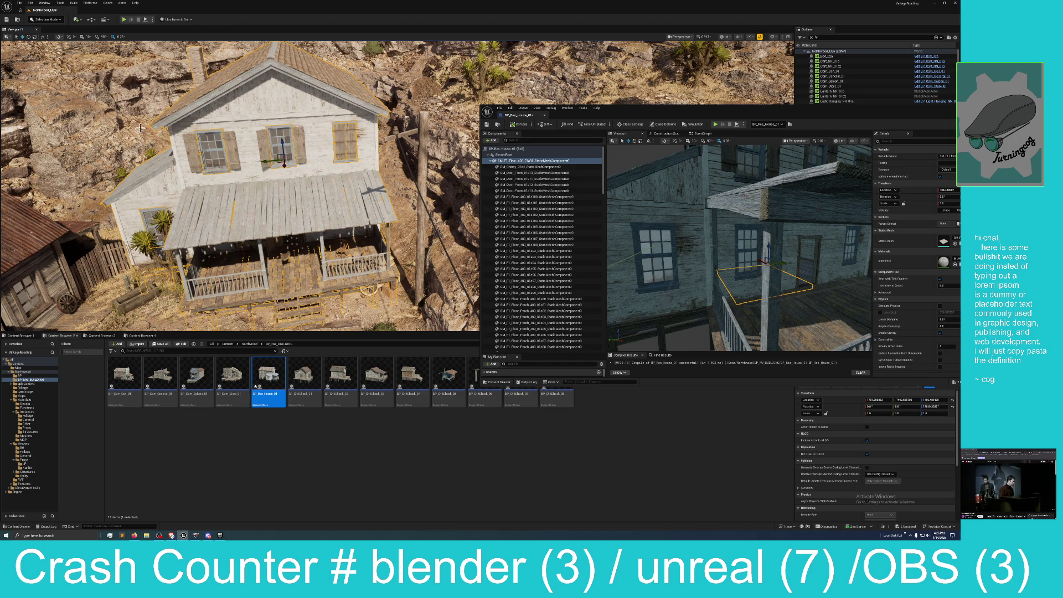
{"action": "scroll", "coordinate": [88, 97], "scroll_direction": "up", "scroll_amount": 10}
{"action": "scroll", "coordinate": [240, 186], "scroll_direction": "up", "scroll_amount": 10}
{"action": "scroll", "coordinate": [253, 131], "scroll_direction": "down", "scroll_amount": 10}
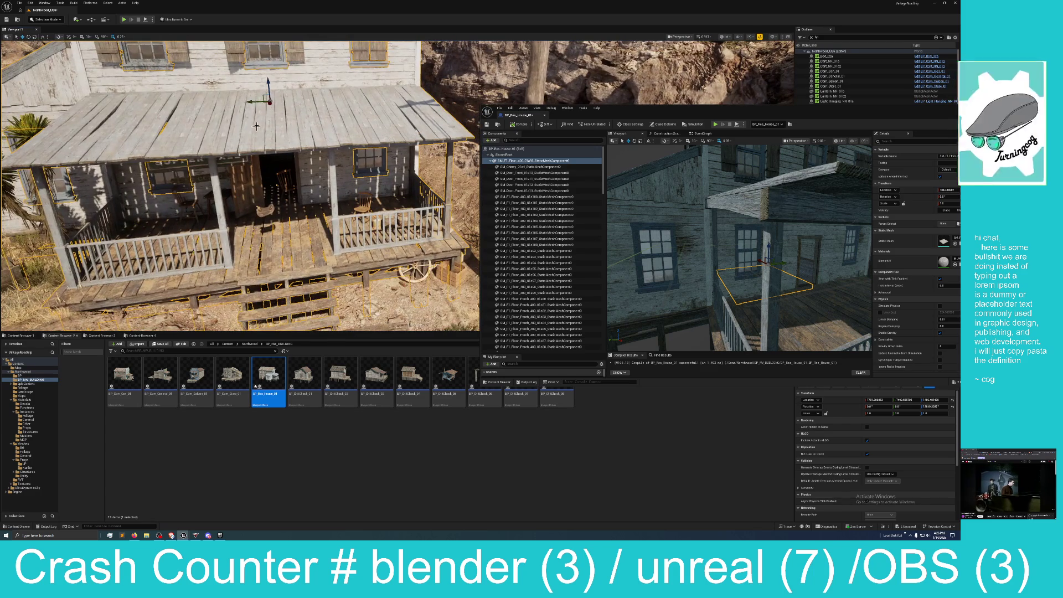
{"action": "left_click_drag", "start_coordinate": [254, 132], "coordinate": [286, 106]}
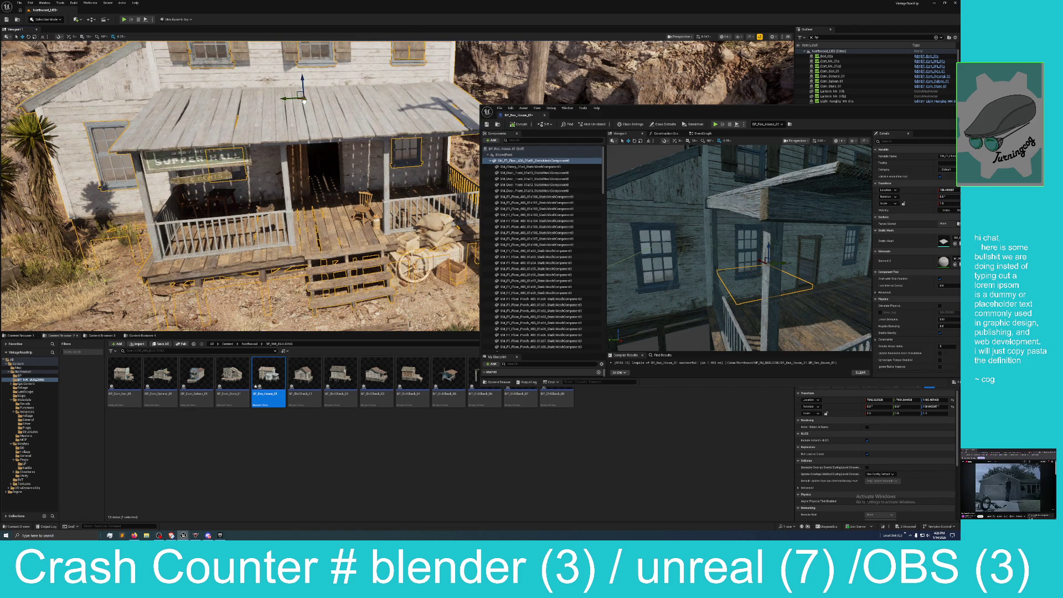
{"action": "left_click_drag", "start_coordinate": [303, 101], "coordinate": [304, 101]}
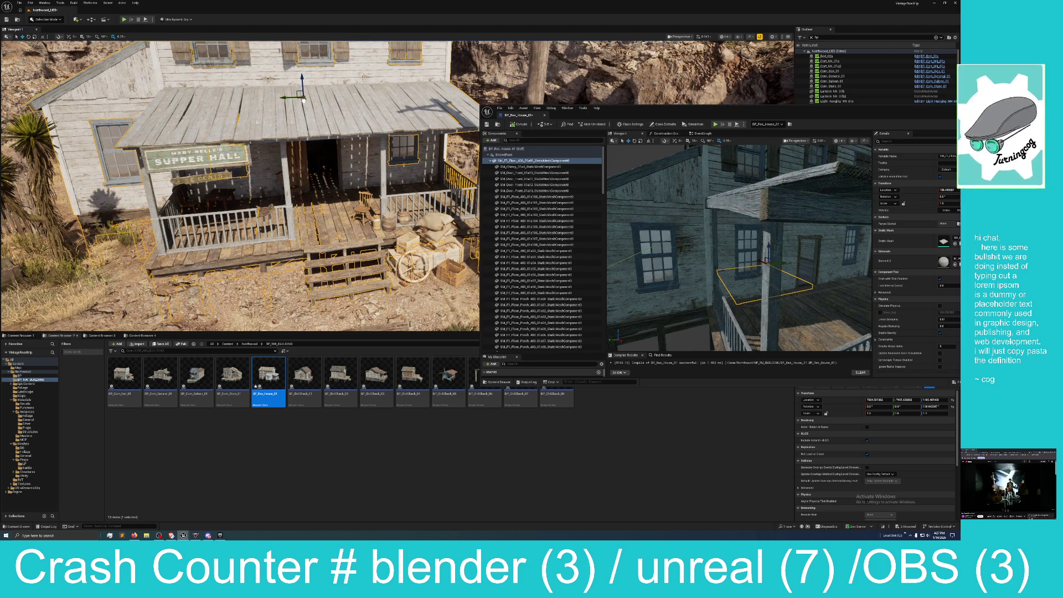
{"action": "left_click_drag", "start_coordinate": [303, 101], "coordinate": [304, 100]}
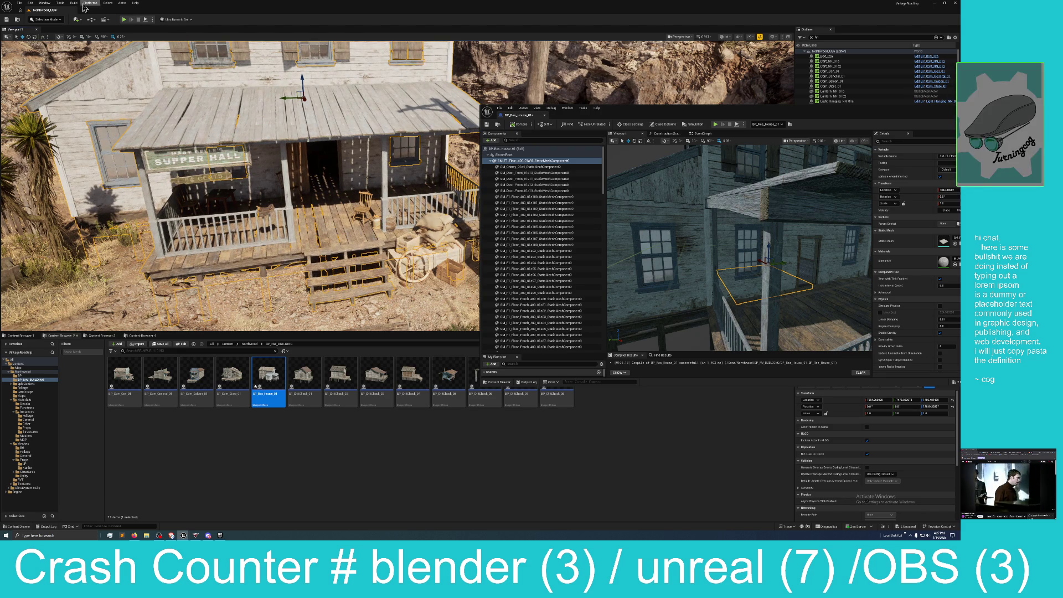
{"action": "left_click", "coordinate": [7, 20]}
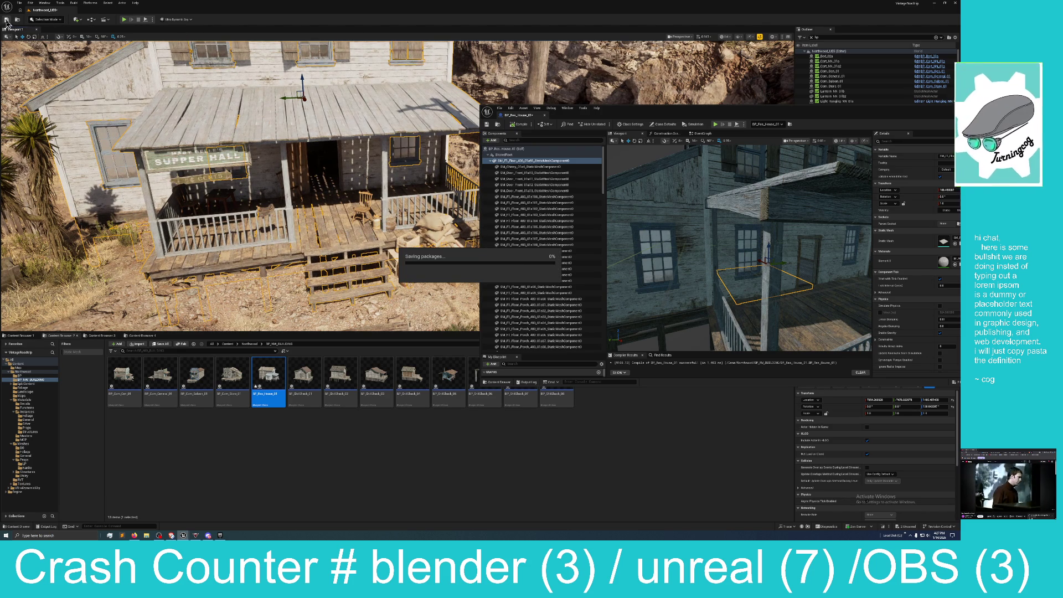
Save the BP_Res_House_01 blueprint with Save Selected, then compile it
{"action": "left_click", "coordinate": [908, 527]}
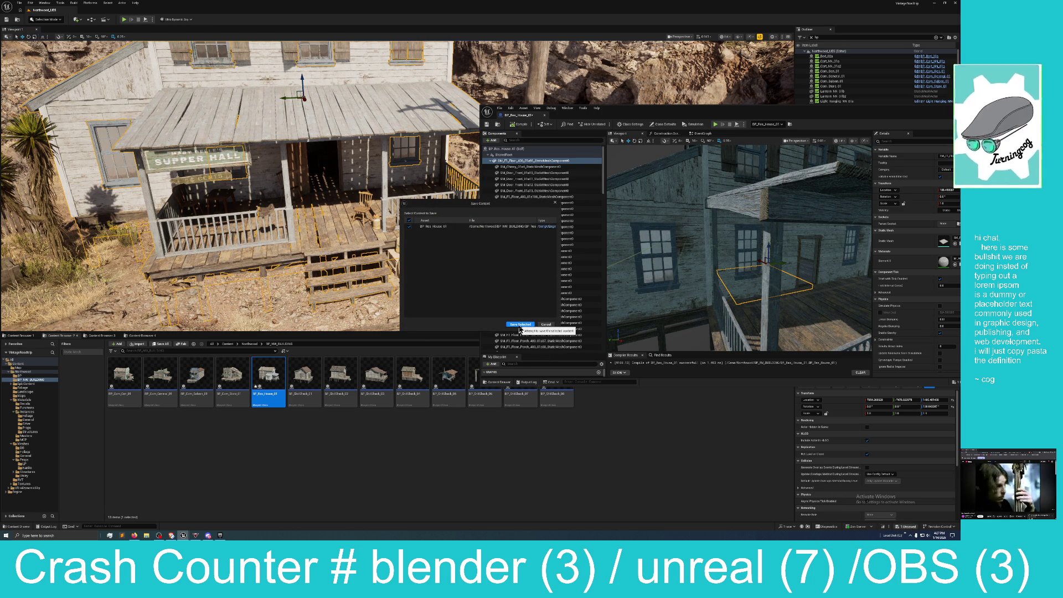
{"action": "left_click", "coordinate": [520, 325]}
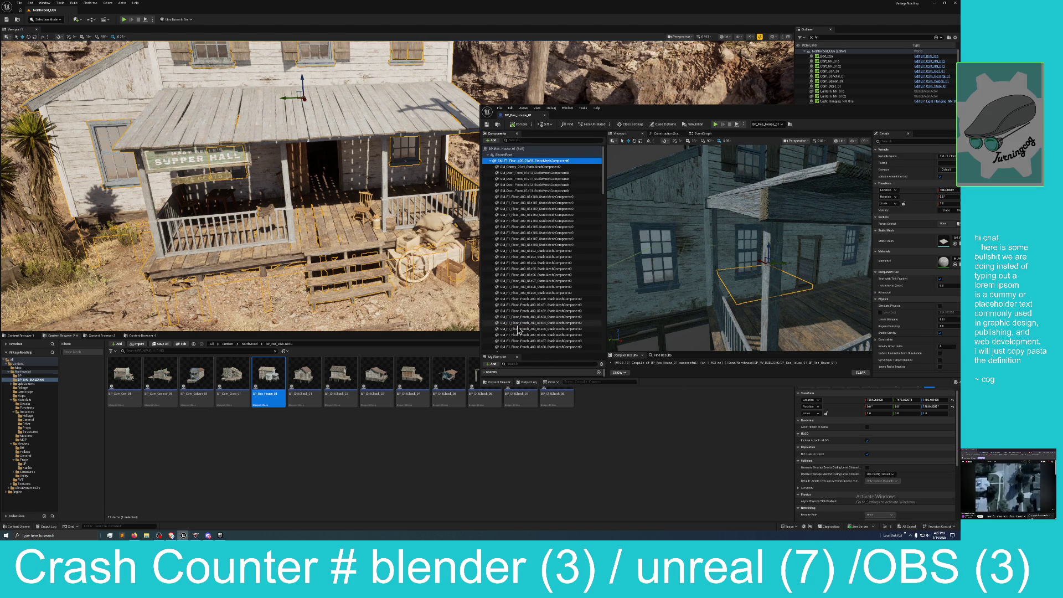
{"action": "left_click", "coordinate": [519, 124]}
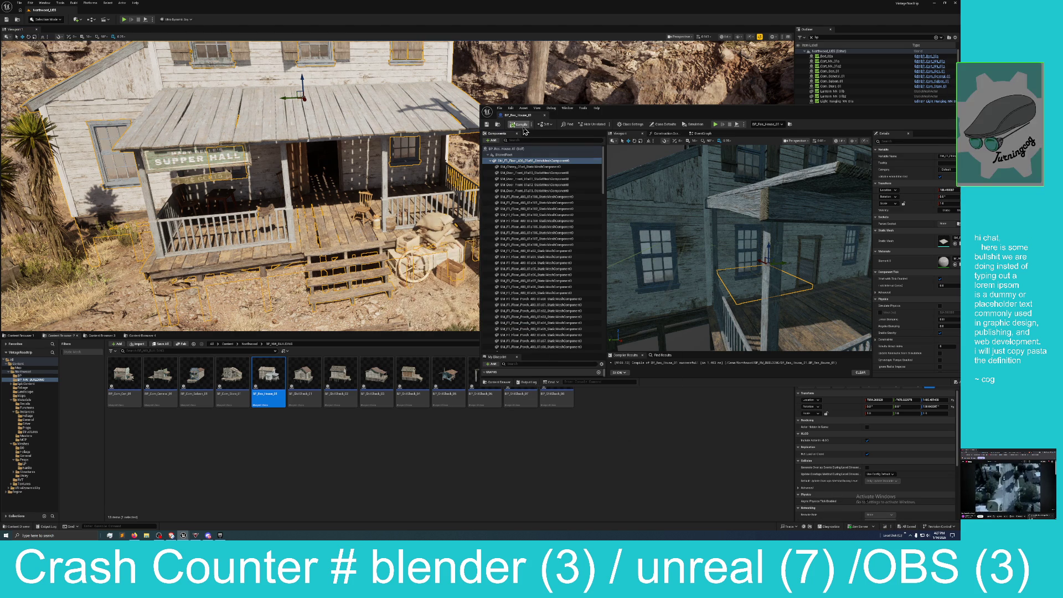
{"action": "left_click", "coordinate": [487, 125]}
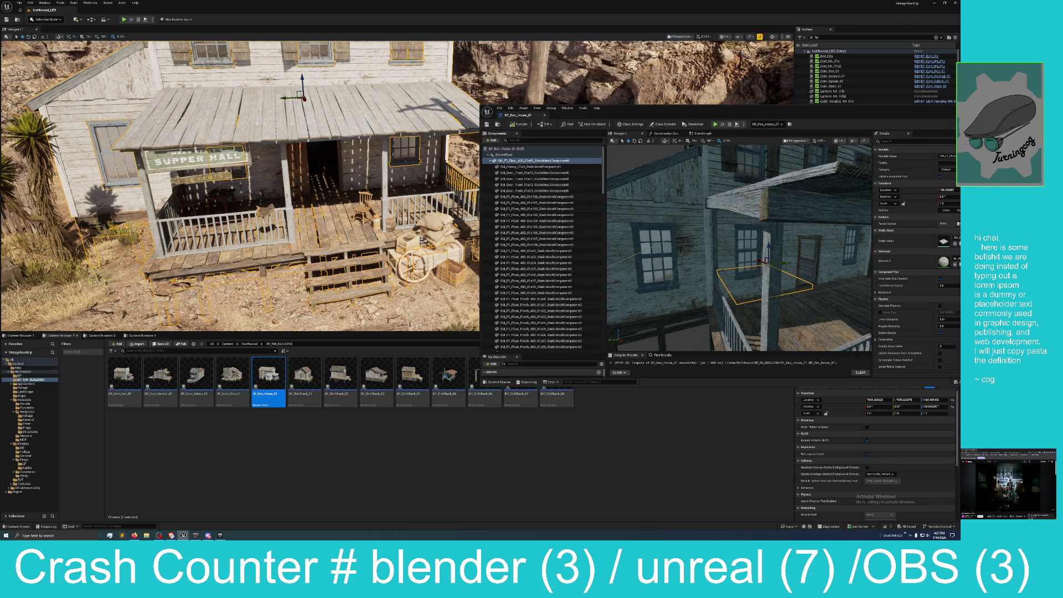
Move and narrow the BP_Res_House_01 editor window, then minimise it to reveal the house
{"action": "mouse_move", "coordinate": [766, 111]}
{"action": "left_mouse_down"}
{"action": "mouse_move", "coordinate": [747, 119]}
{"action": "mouse_move", "coordinate": [969, 99]}
{"action": "mouse_move", "coordinate": [753, 90]}
{"action": "mouse_move", "coordinate": [520, 109]}
{"action": "left_mouse_up"}
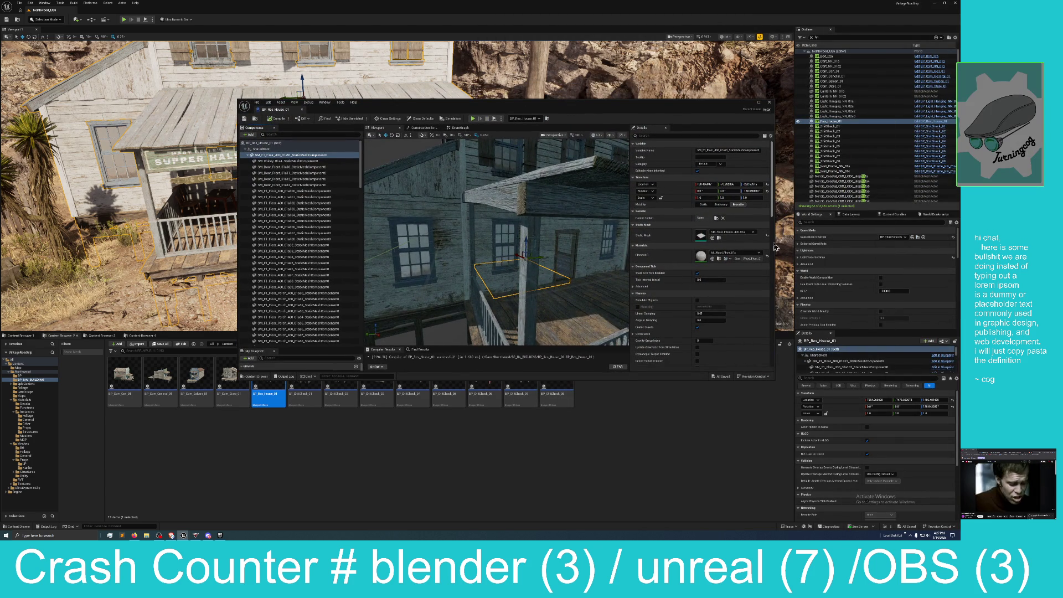
{"action": "left_click_drag", "start_coordinate": [774, 247], "coordinate": [686, 245]}
{"action": "left_click_drag", "start_coordinate": [548, 112], "coordinate": [739, 95]}
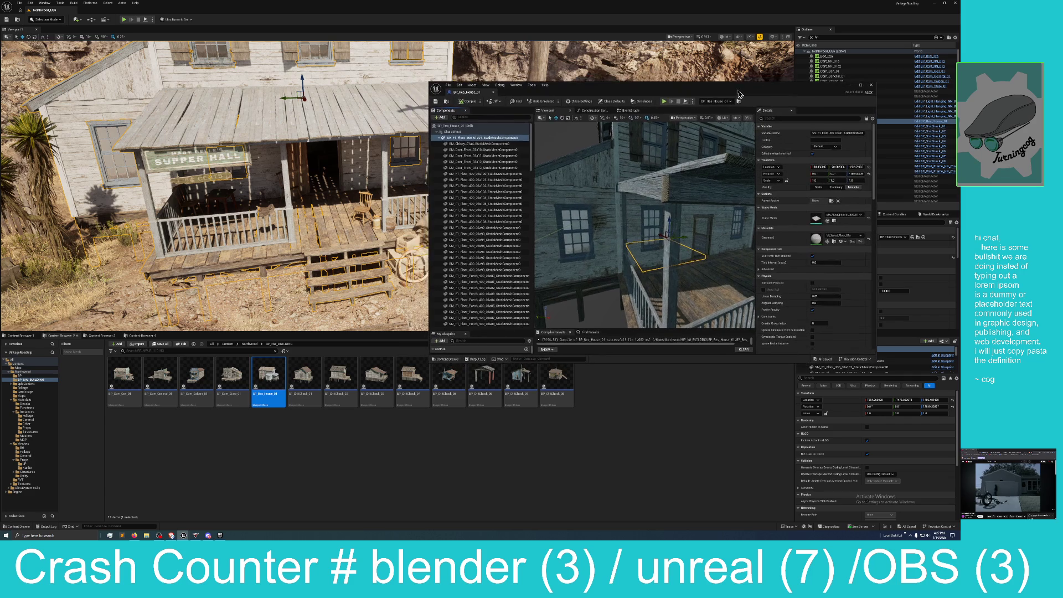
{"action": "left_click_drag", "start_coordinate": [368, 164], "coordinate": [367, 164]}
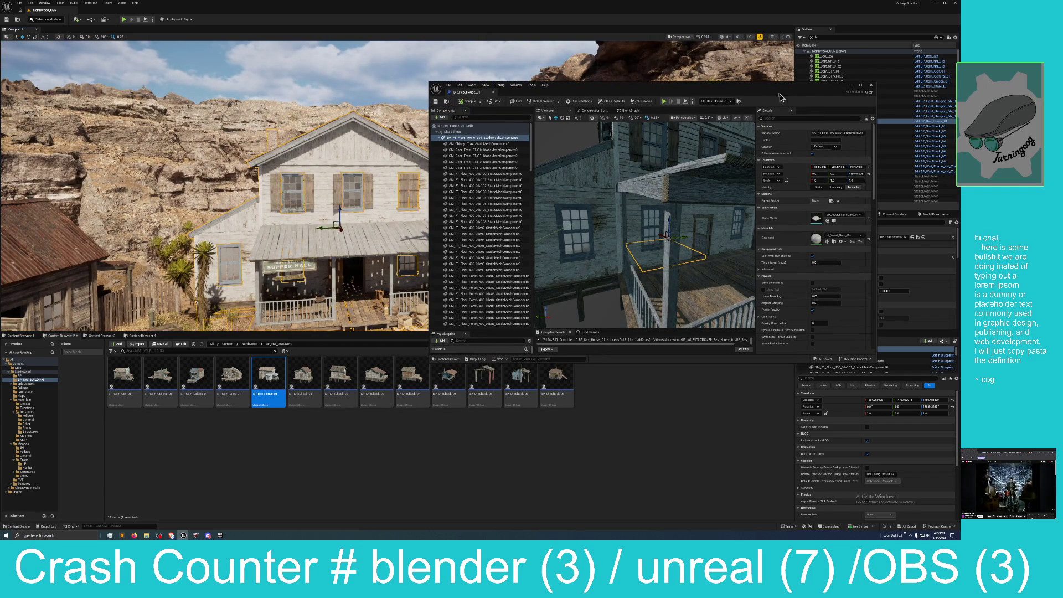
{"action": "key", "text": "super+Down"}
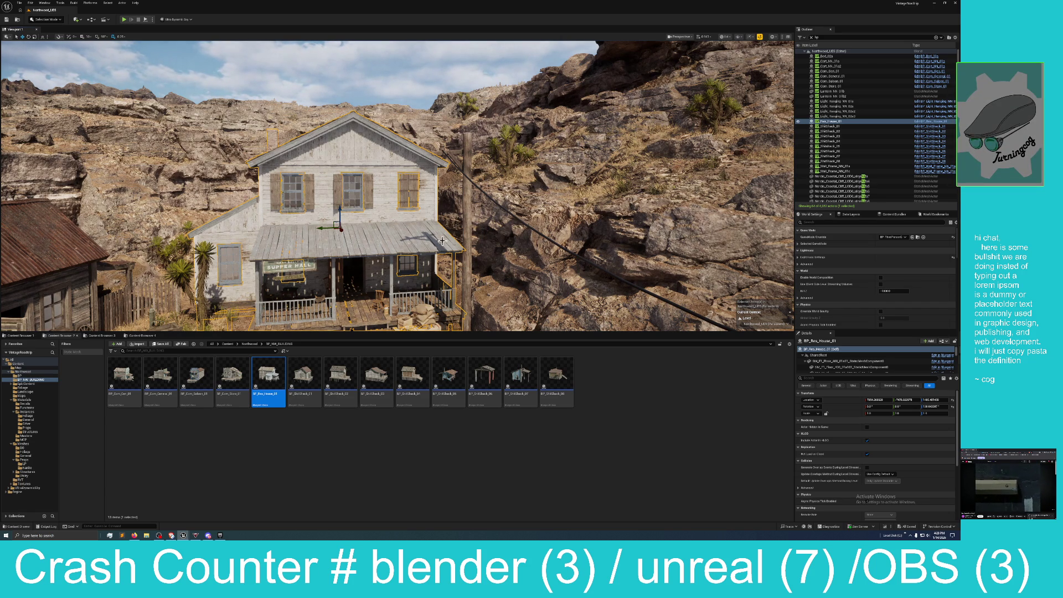
Fly the camera back to a wide view of the house, blue store and shacks
{"action": "mouse_move", "coordinate": [482, 231]}
{"action": "left_mouse_down"}
{"action": "mouse_move", "coordinate": [424, 184]}
{"action": "mouse_move", "coordinate": [507, 186]}
{"action": "left_mouse_up"}
{"action": "mouse_move", "coordinate": [438, 230]}
{"action": "left_mouse_down"}
{"action": "mouse_move", "coordinate": [387, 232]}
{"action": "mouse_move", "coordinate": [471, 230]}
{"action": "mouse_move", "coordinate": [440, 229]}
{"action": "left_mouse_up"}
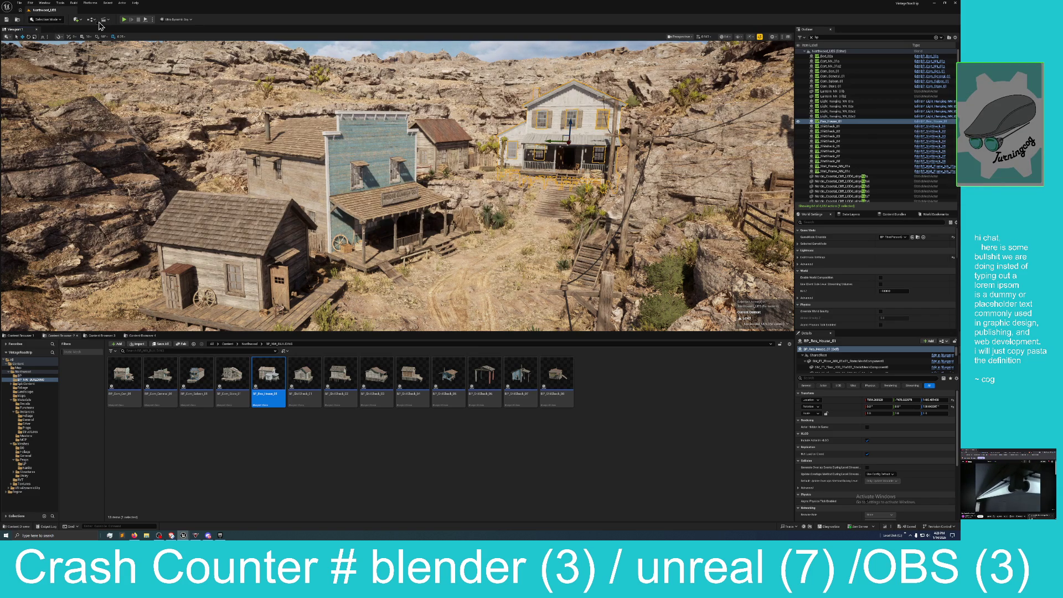
Switch the viewport to the Nanite overview visualization and make it fill the editor with F11
{"action": "left_click", "coordinate": [725, 37]}
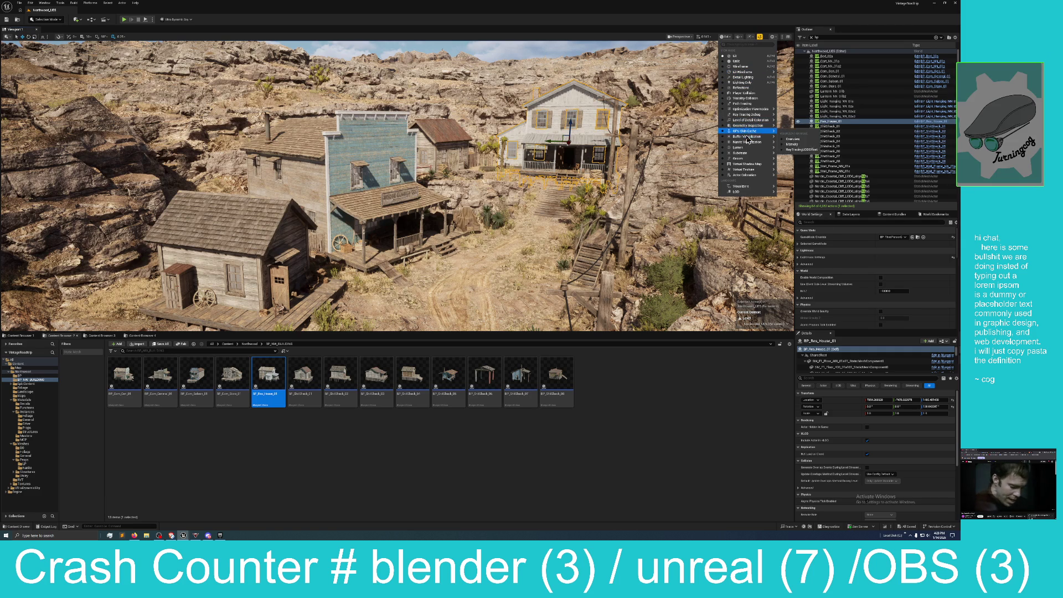
{"action": "mouse_move", "coordinate": [748, 147]}
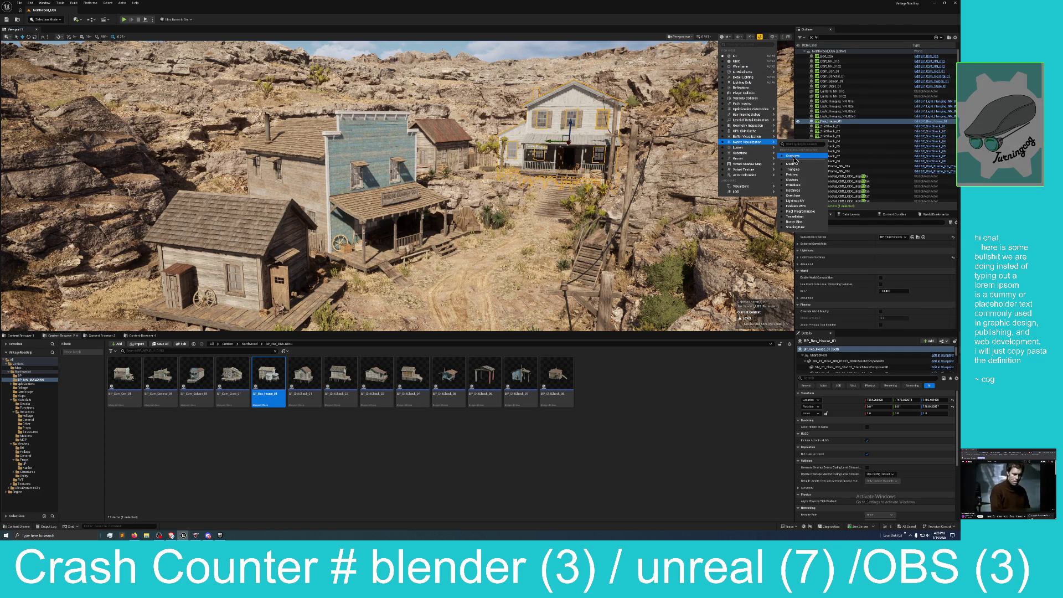
{"action": "left_click", "coordinate": [794, 156]}
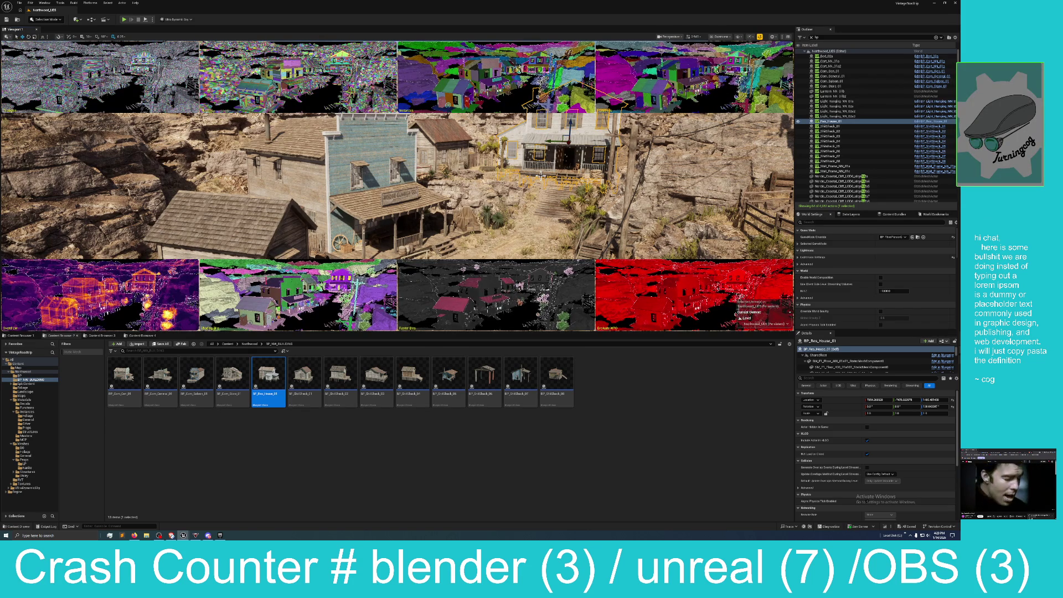
{"action": "key", "text": "F11"}
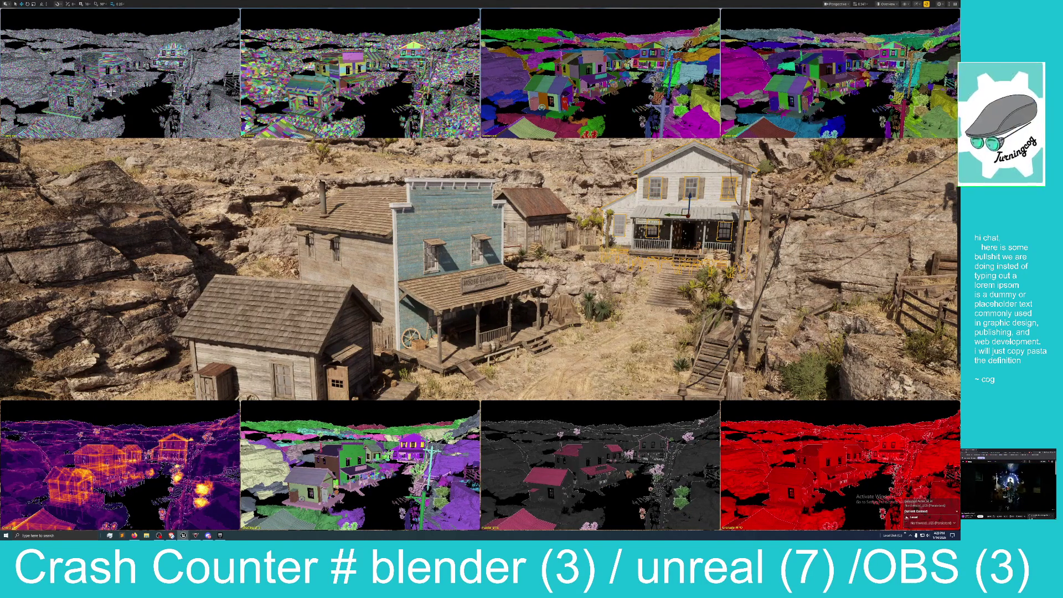
{"action": "left_click_drag", "start_coordinate": [163, 143], "coordinate": [188, 143]}
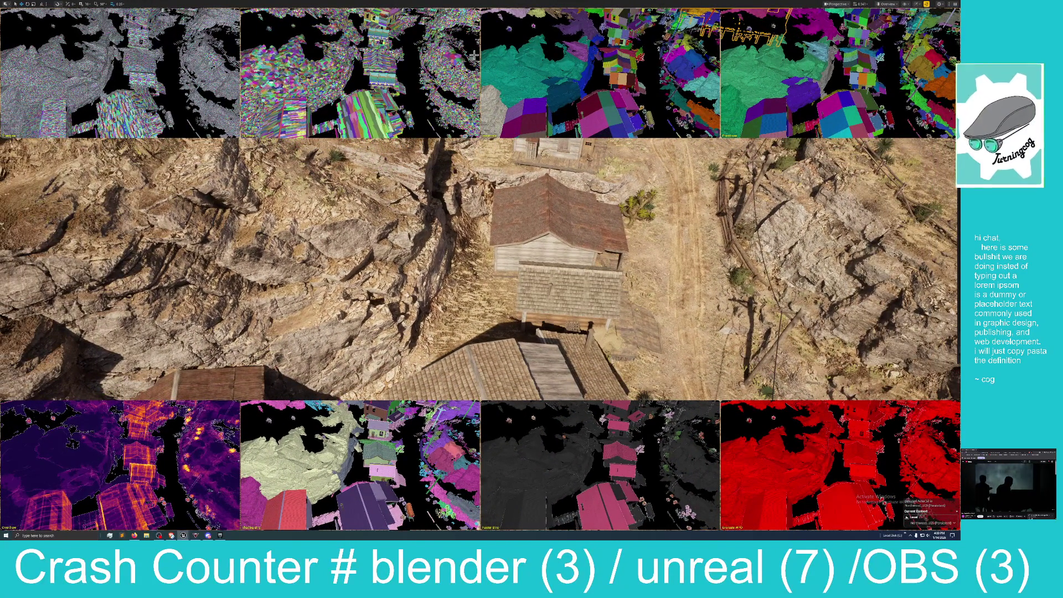
Open the viewport view-mode list to switch to the Nanite Triangles visualization
{"action": "left_click", "coordinate": [892, 5]}
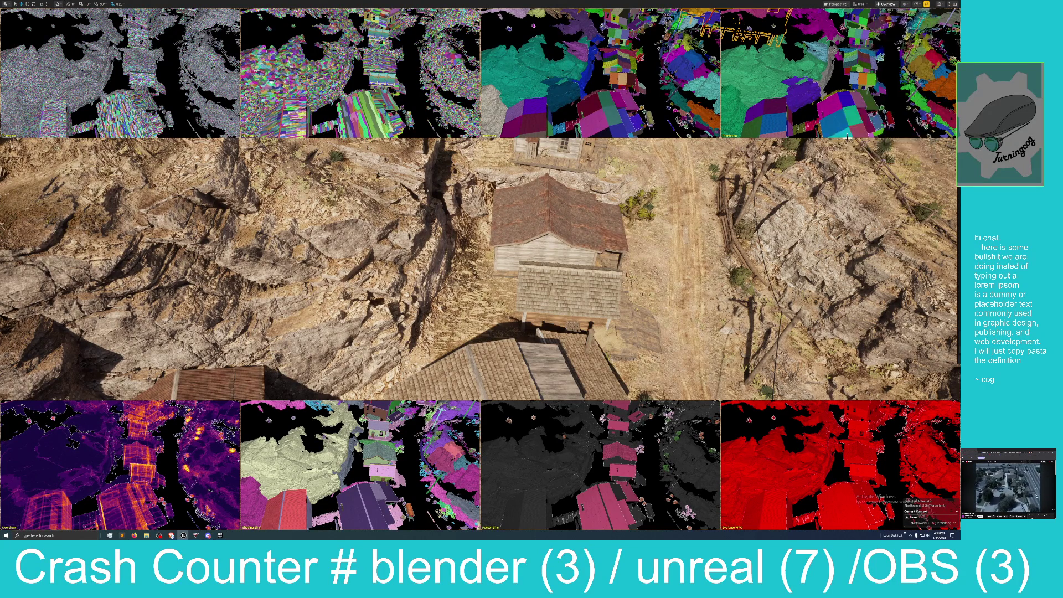
Fly the camera down through the town to street level in the Nanite triangles view
{"action": "key", "text": "w"}
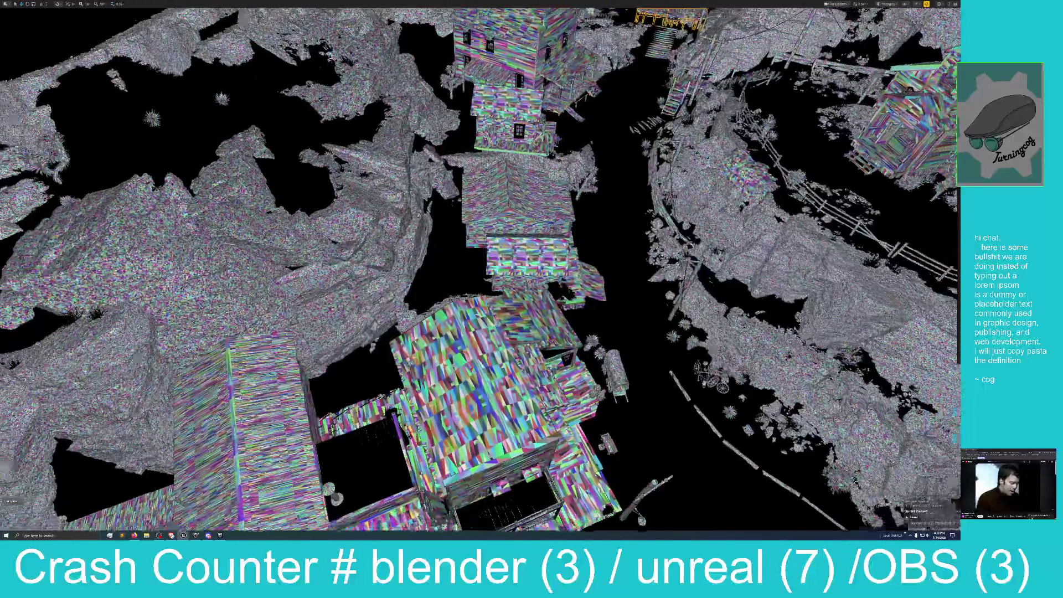
{"action": "key", "text": "w"}
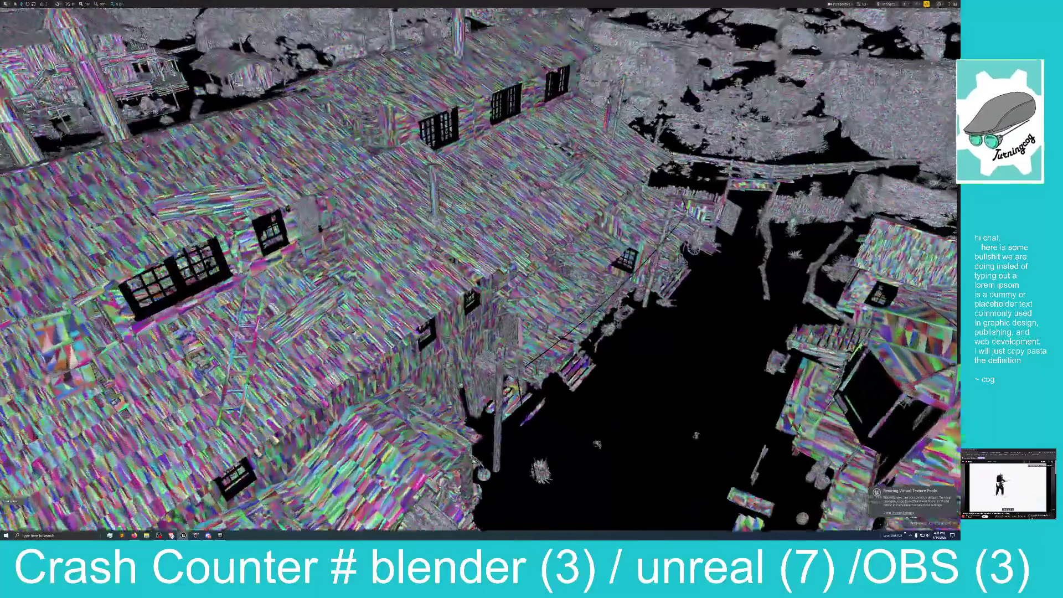
{"action": "key", "text": "s"}
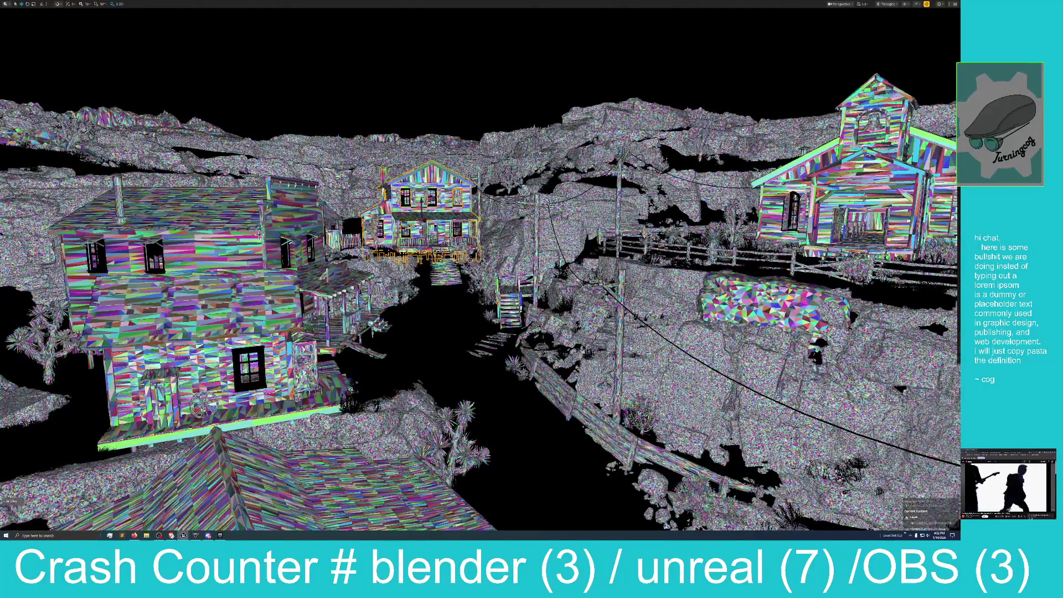
Switch the viewport back to Lit and turn the camera right along the street
{"action": "left_click", "coordinate": [887, 4]}
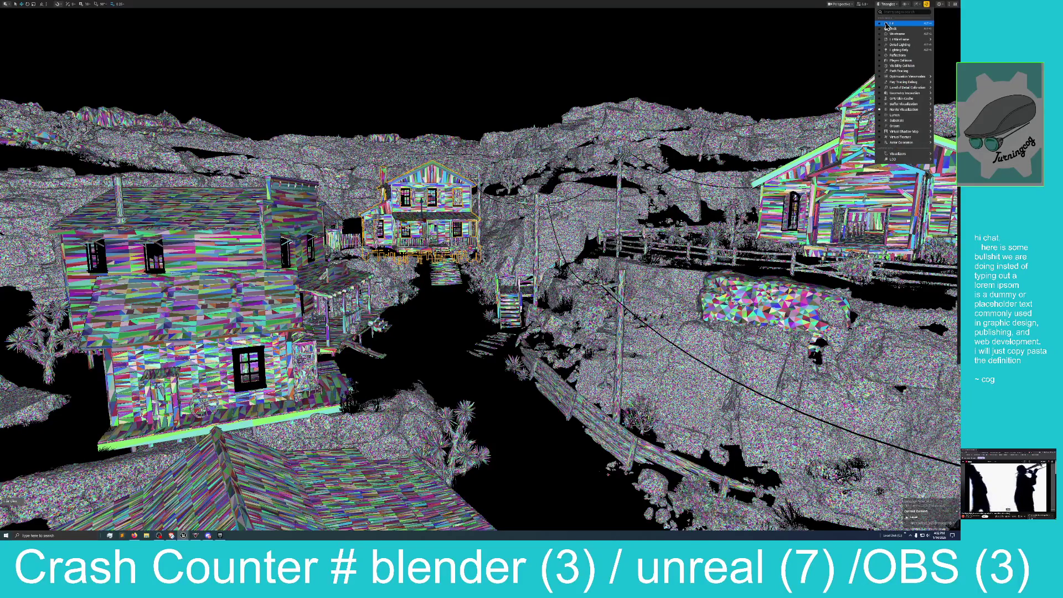
{"action": "left_click", "coordinate": [888, 23]}
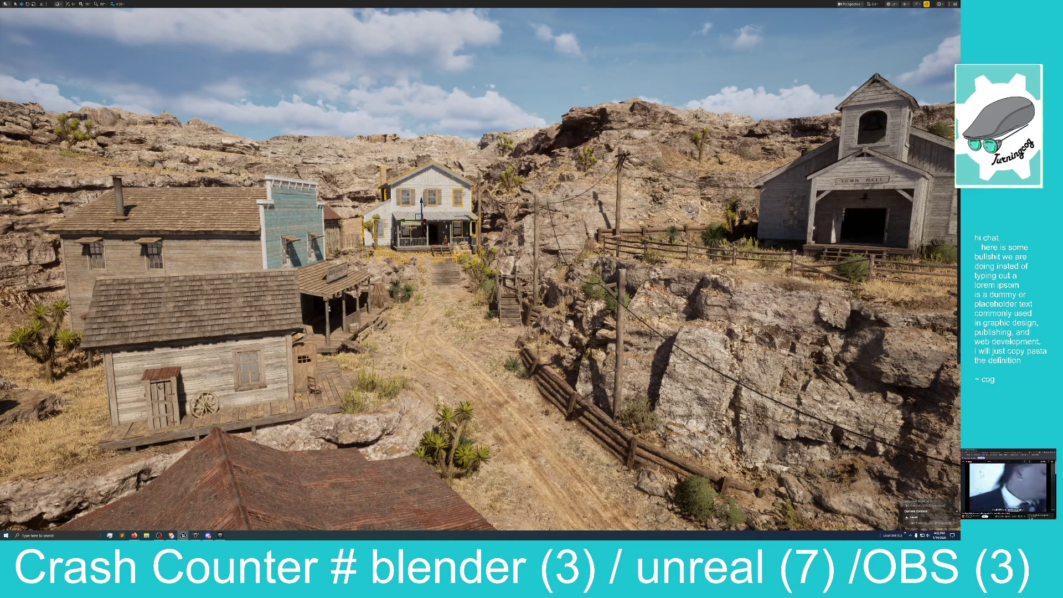
{"action": "mouse_move", "coordinate": [690, 213]}
{"action": "left_mouse_down"}
{"action": "mouse_move", "coordinate": [766, 214]}
{"action": "mouse_move", "coordinate": [767, 175]}
{"action": "mouse_move", "coordinate": [767, 195]}
{"action": "left_mouse_up"}
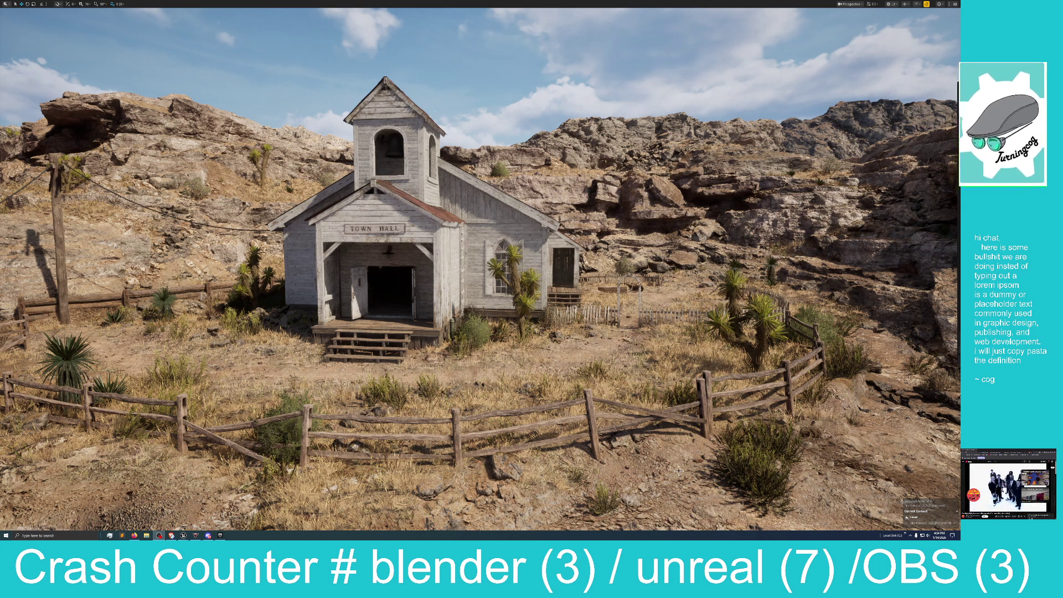
Refocus the Unreal editor from the taskbar
{"action": "left_click", "coordinate": [183, 535]}
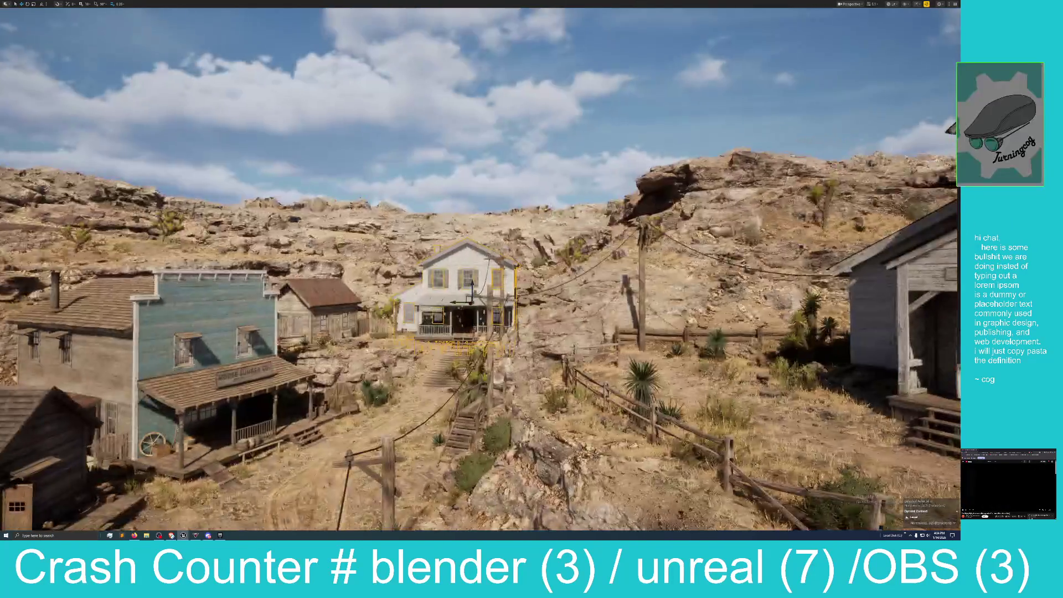
Frame the white house and select the central town building
{"action": "key", "text": "f"}
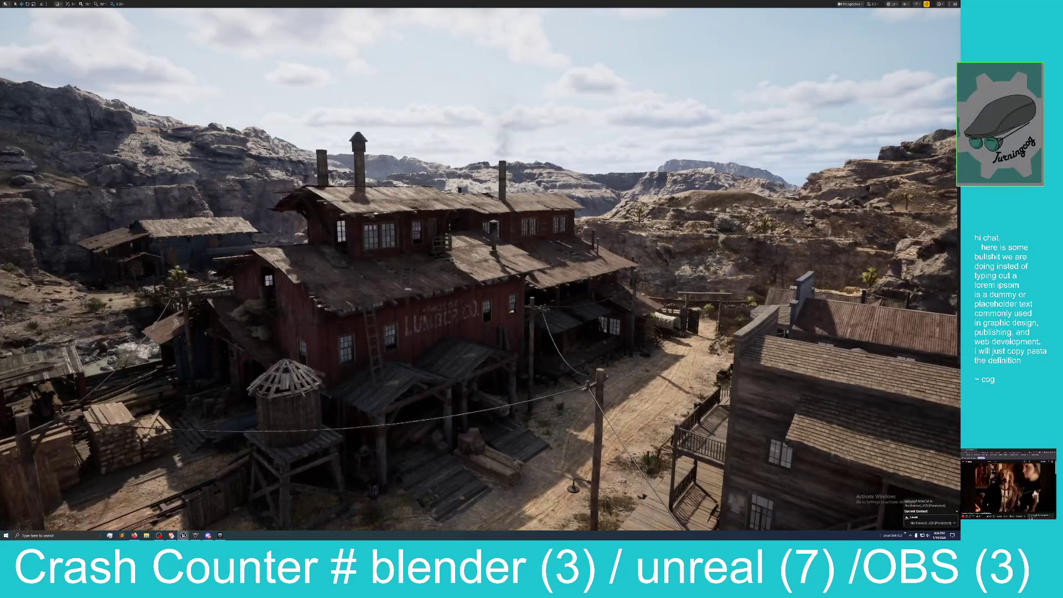
{"action": "left_click", "coordinate": [440, 313]}
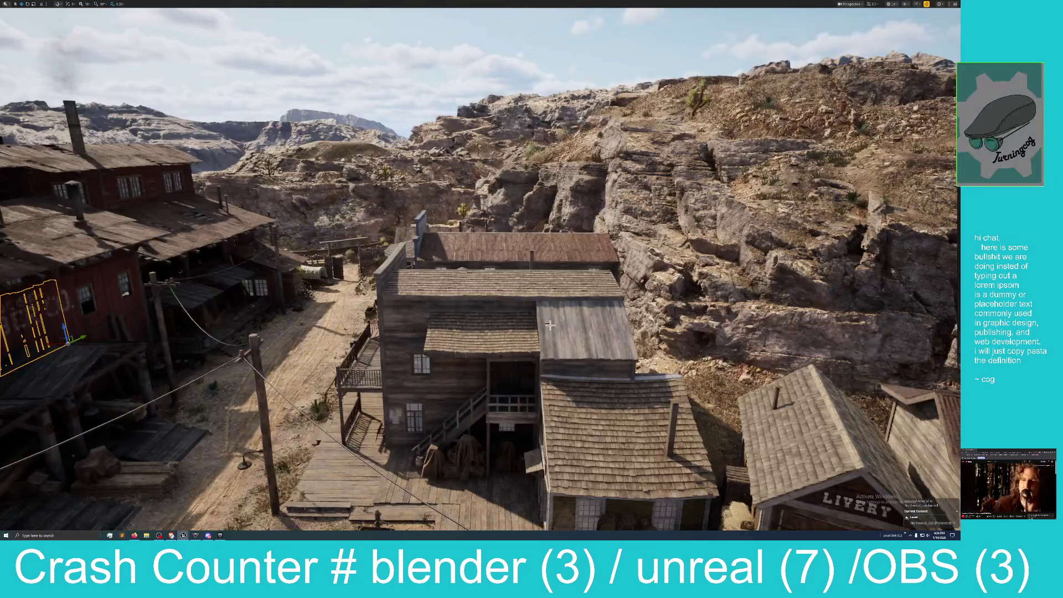
{"action": "left_click", "coordinate": [550, 324]}
{"action": "mouse_move", "coordinate": [486, 360]}
{"action": "left_mouse_down"}
{"action": "mouse_move", "coordinate": [454, 365]}
{"action": "mouse_move", "coordinate": [514, 360]}
{"action": "mouse_move", "coordinate": [486, 361]}
{"action": "left_mouse_up"}
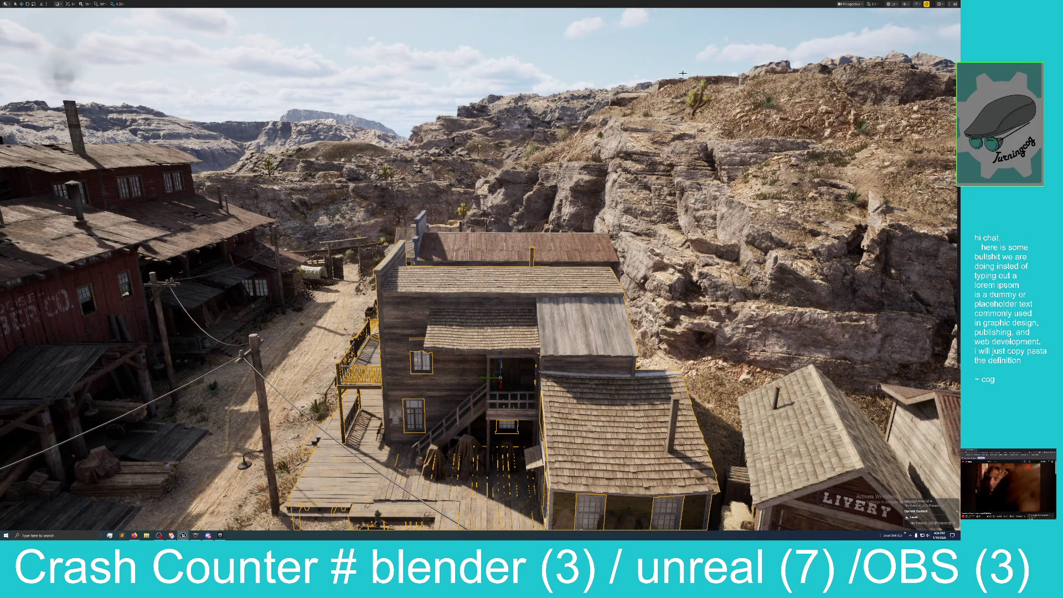
Exit immersive mode and undo the central building's last two moves
{"action": "key", "text": "F11"}
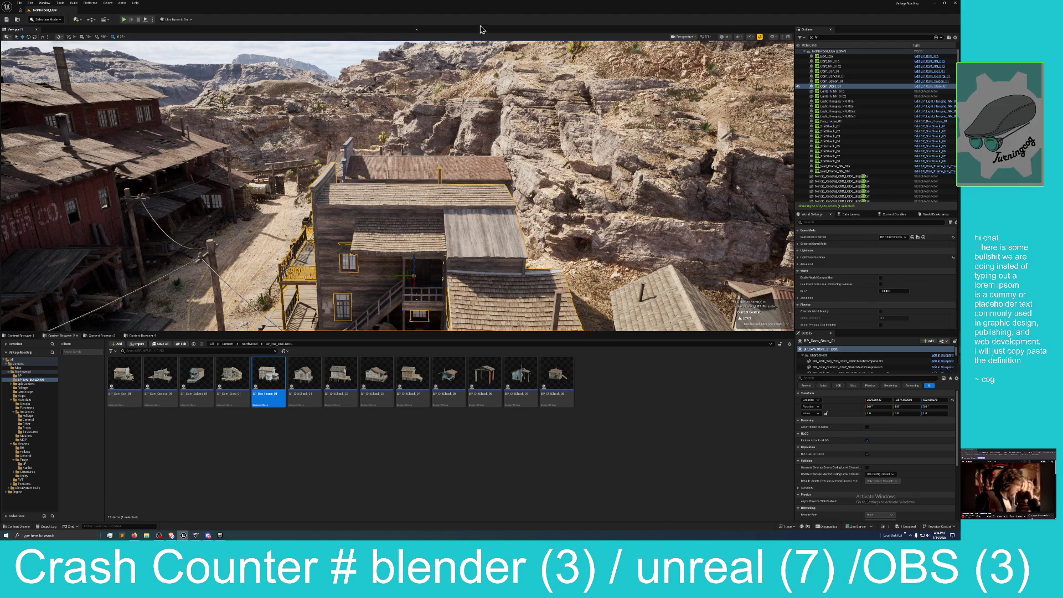
{"action": "left_click", "coordinate": [30, 3]}
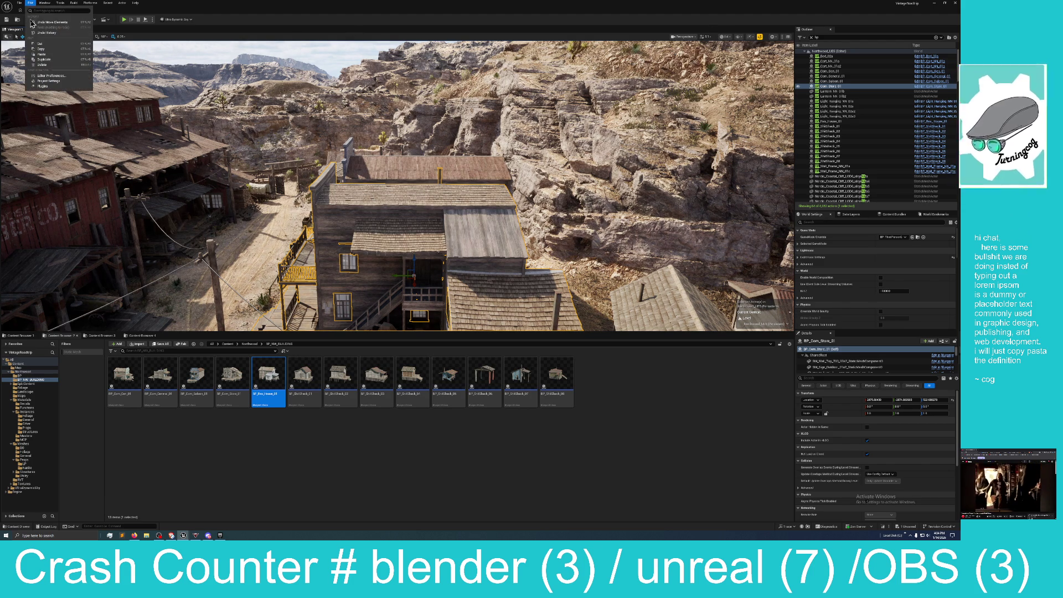
{"action": "left_click", "coordinate": [45, 24]}
{"action": "key", "text": "f"}
{"action": "key", "text": "w"}
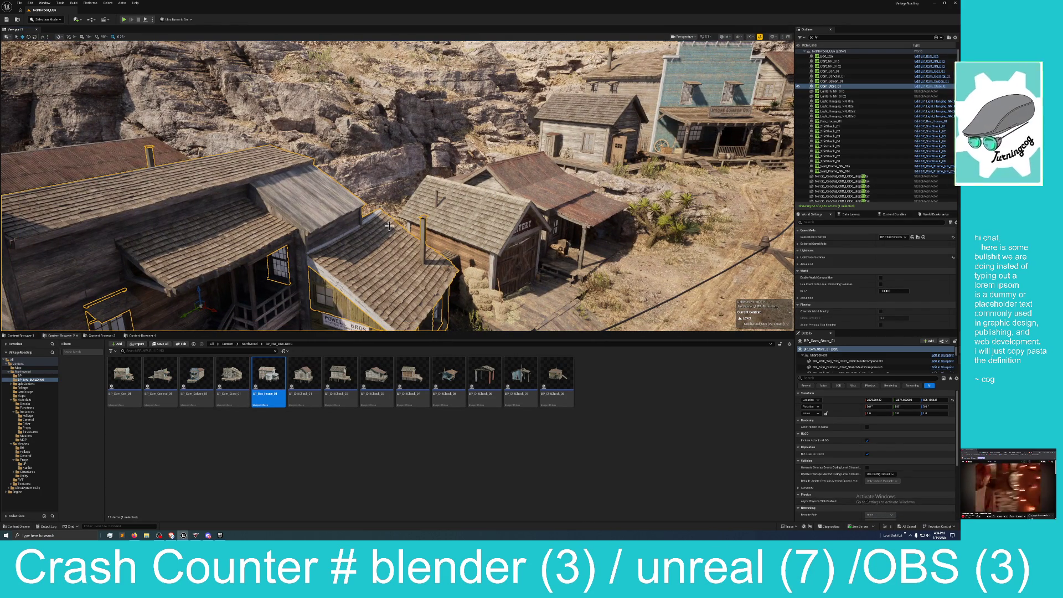
Frame the M. Crumpler & Son building, pull back, and select the BP_ShitShack_01 shack
{"action": "key", "text": "f"}
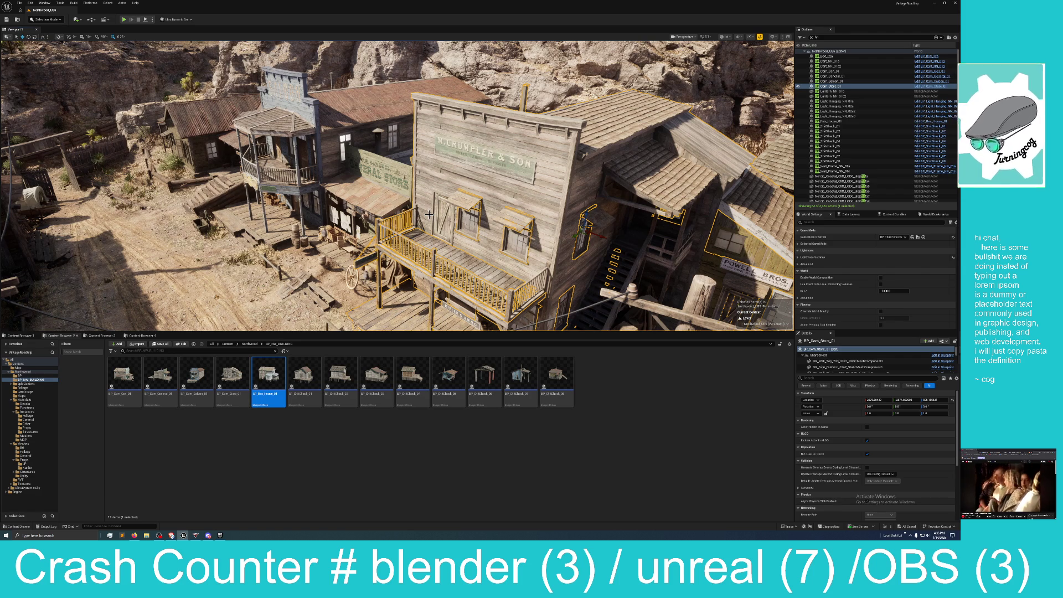
{"action": "mouse_move", "coordinate": [429, 214]}
{"action": "left_mouse_down"}
{"action": "mouse_move", "coordinate": [409, 234]}
{"action": "mouse_move", "coordinate": [370, 235]}
{"action": "mouse_move", "coordinate": [446, 218]}
{"action": "mouse_move", "coordinate": [429, 220]}
{"action": "mouse_move", "coordinate": [446, 222]}
{"action": "mouse_move", "coordinate": [351, 164]}
{"action": "left_mouse_up"}
{"action": "left_click", "coordinate": [351, 164]}
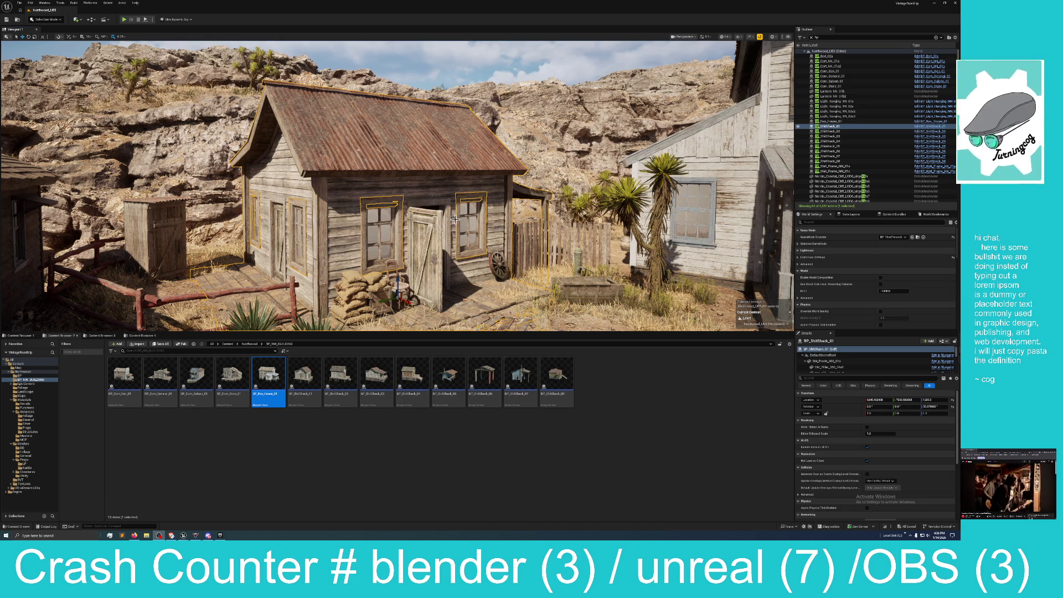
Set the desert shack scene aside and bring the forest farm map editor to the front
{"action": "left_click_drag", "start_coordinate": [398, 235], "coordinate": [421, 244]}
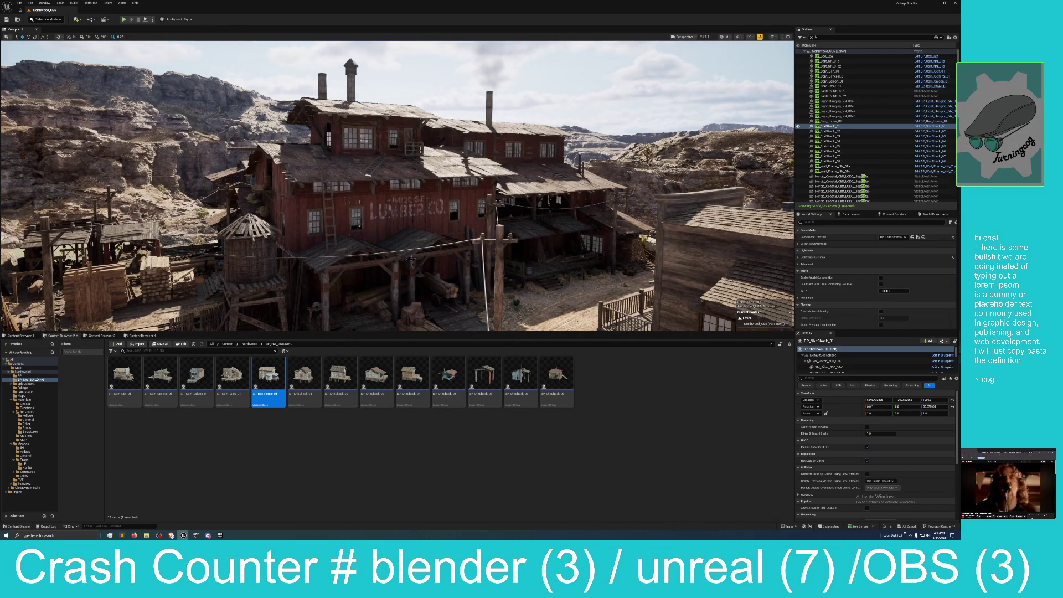
{"action": "left_click", "coordinate": [934, 4]}
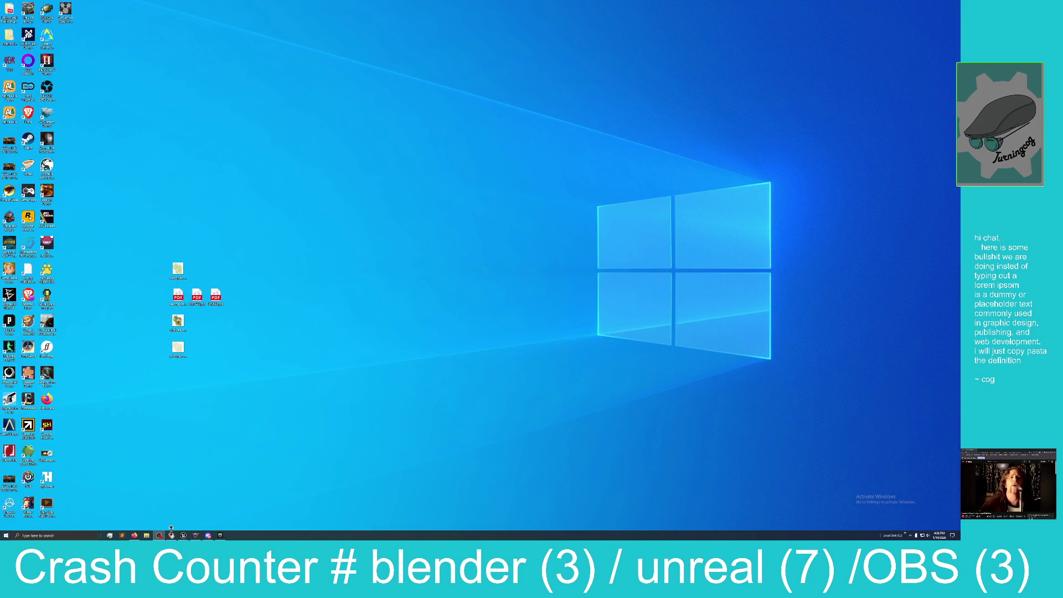
{"action": "mouse_move", "coordinate": [183, 536]}
{"action": "left_click", "coordinate": [158, 509]}
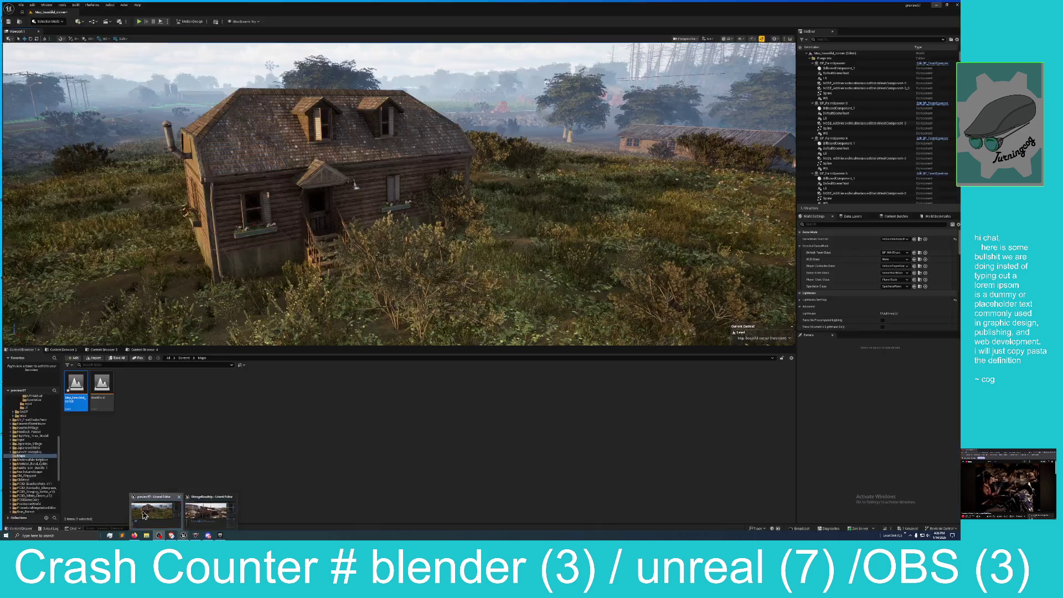
Delete the BP_Truck actor parked by the barn, then view down the cleared road
{"action": "left_click", "coordinate": [398, 265]}
{"action": "left_click_drag", "start_coordinate": [453, 275], "coordinate": [476, 210]}
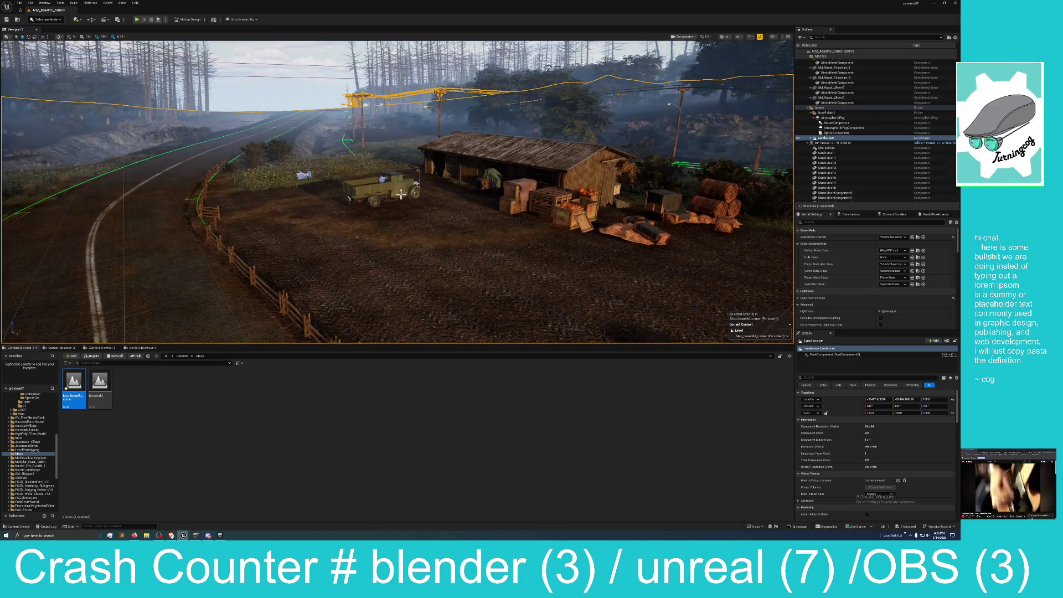
{"action": "left_click", "coordinate": [401, 182]}
{"action": "key", "text": "f"}
{"action": "left_click", "coordinate": [399, 191]}
{"action": "key", "text": "Delete"}
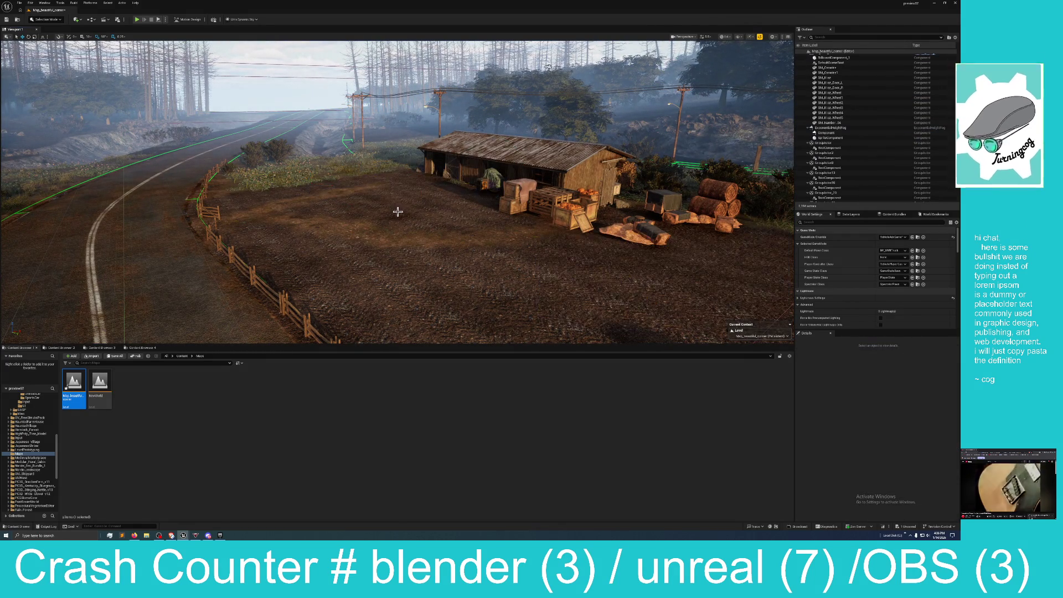
{"action": "key", "text": "1"}
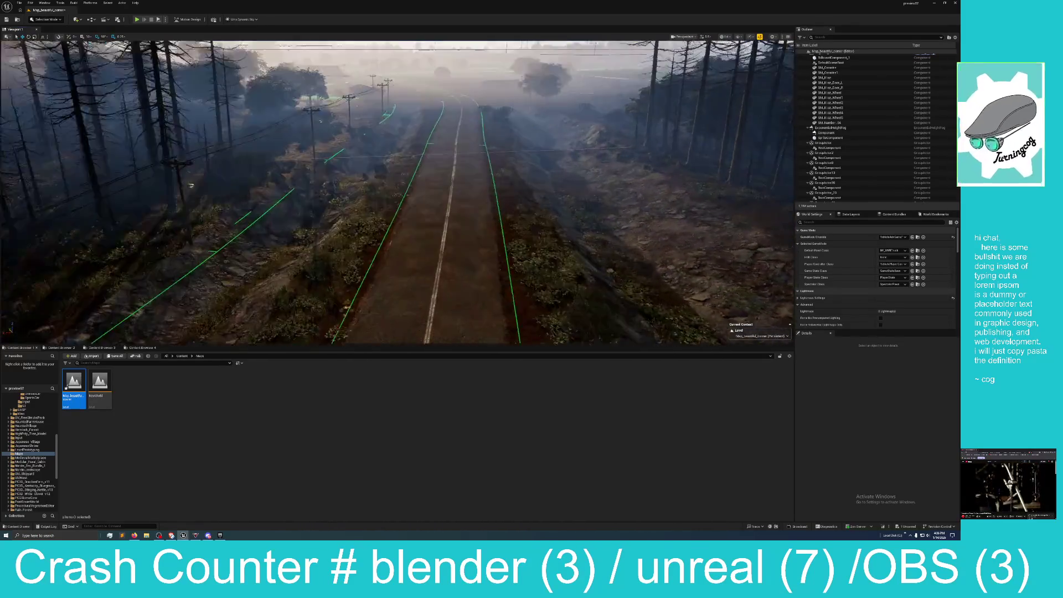
{"action": "mouse_move", "coordinate": [411, 82]}
{"action": "left_mouse_down"}
{"action": "mouse_move", "coordinate": [373, 135]}
{"action": "mouse_move", "coordinate": [304, 157]}
{"action": "mouse_move", "coordinate": [320, 229]}
{"action": "mouse_move", "coordinate": [299, 226]}
{"action": "mouse_move", "coordinate": [399, 213]}
{"action": "left_mouse_up"}
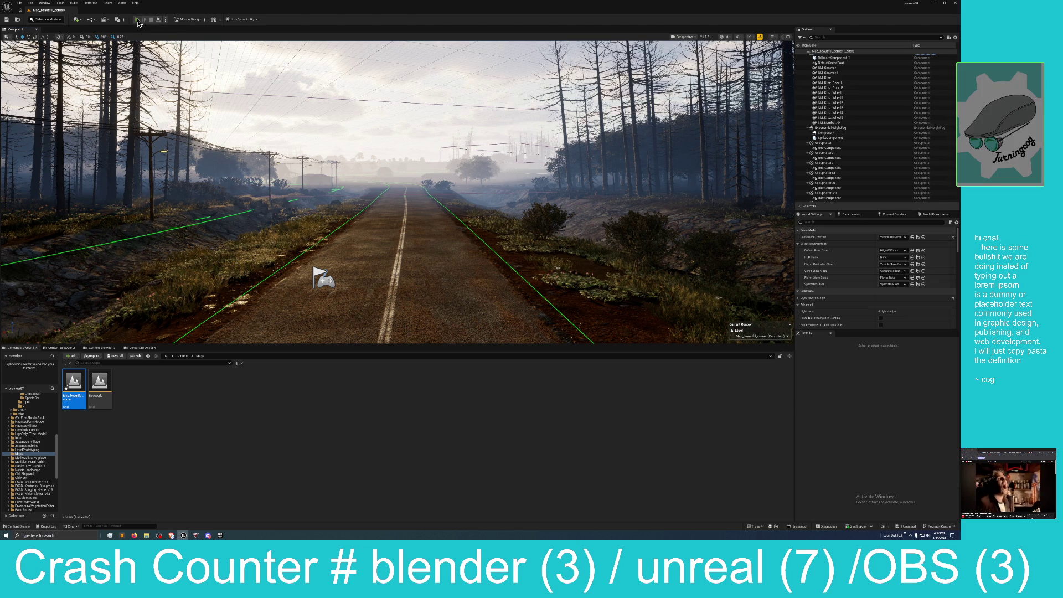
Start Play mode and accelerate the truck in first gear down the misty forest road
{"action": "left_click", "coordinate": [137, 20]}
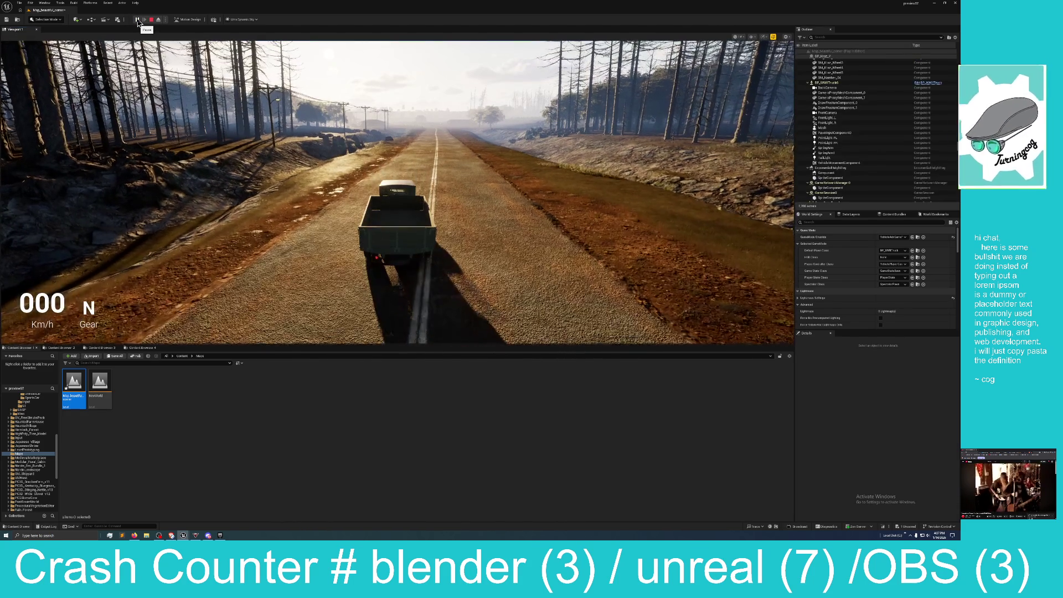
{"action": "key", "text": "w"}
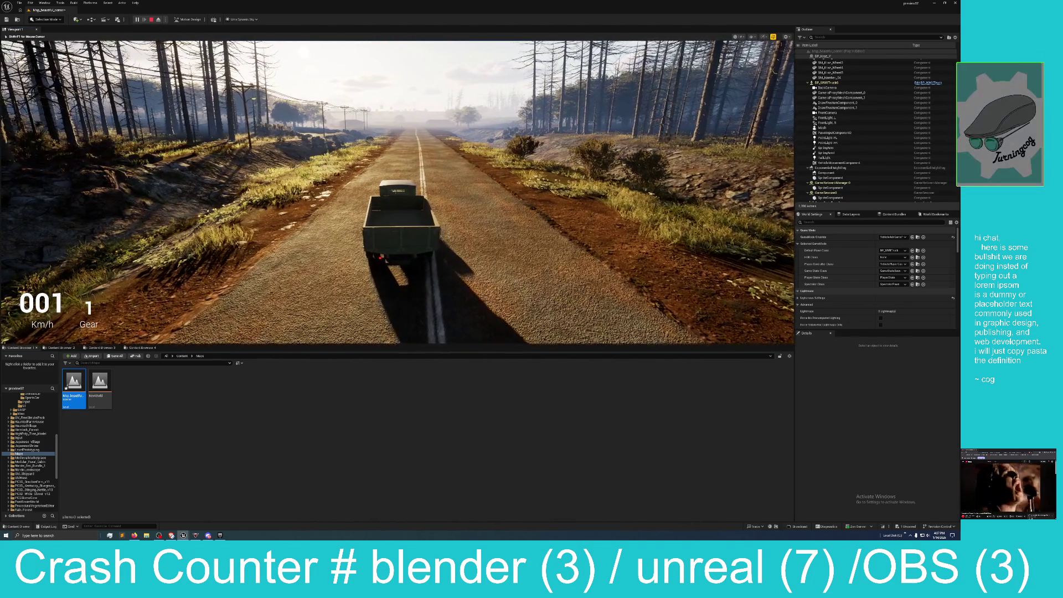
{"action": "key", "text": "w"}
{"action": "key", "text": "w"}
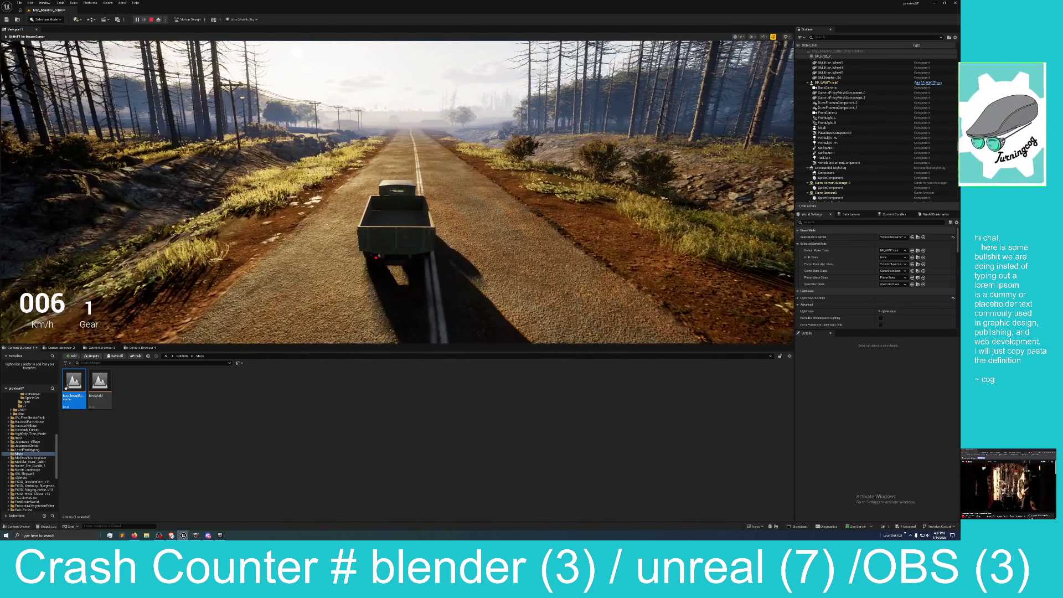
{"action": "key", "text": "w"}
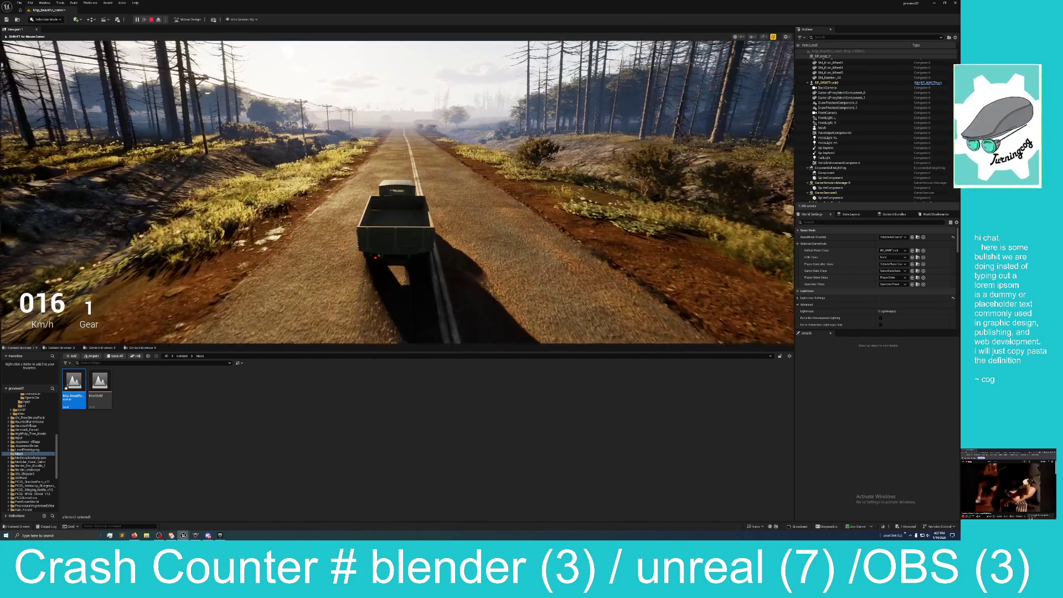
{"action": "key", "text": "w"}
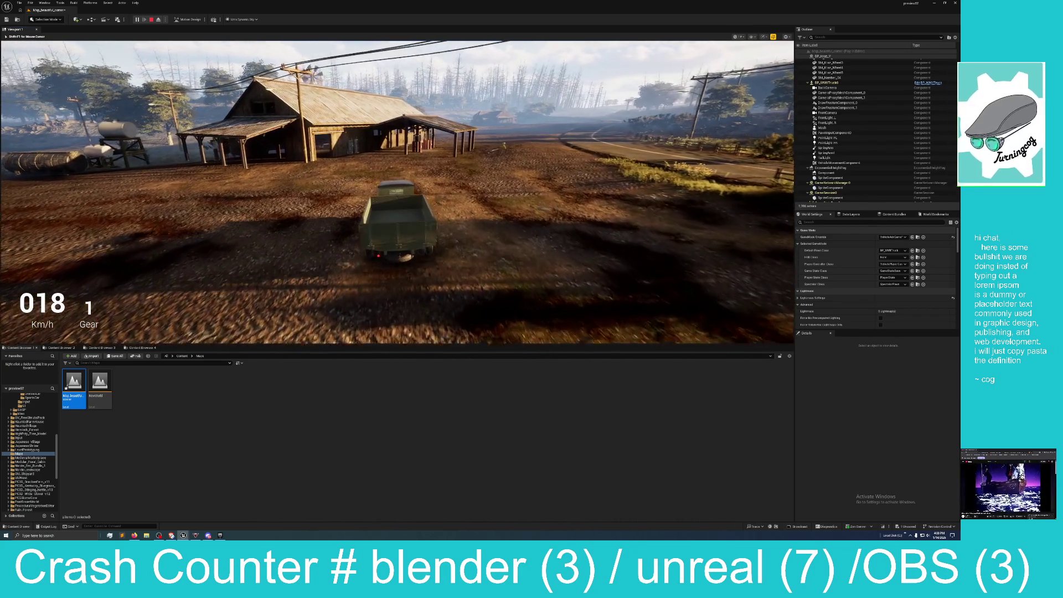
Brake, accelerate and steer left past the barn onto the farm's dirt tracks
{"action": "key", "text": "s"}
{"action": "key", "text": "w"}
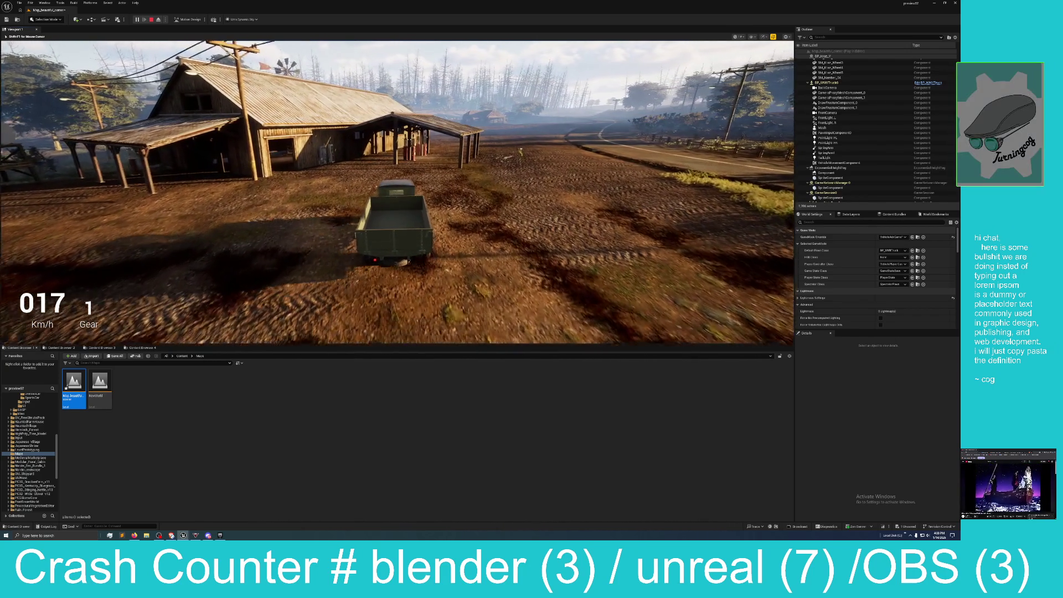
{"action": "key", "text": "a"}
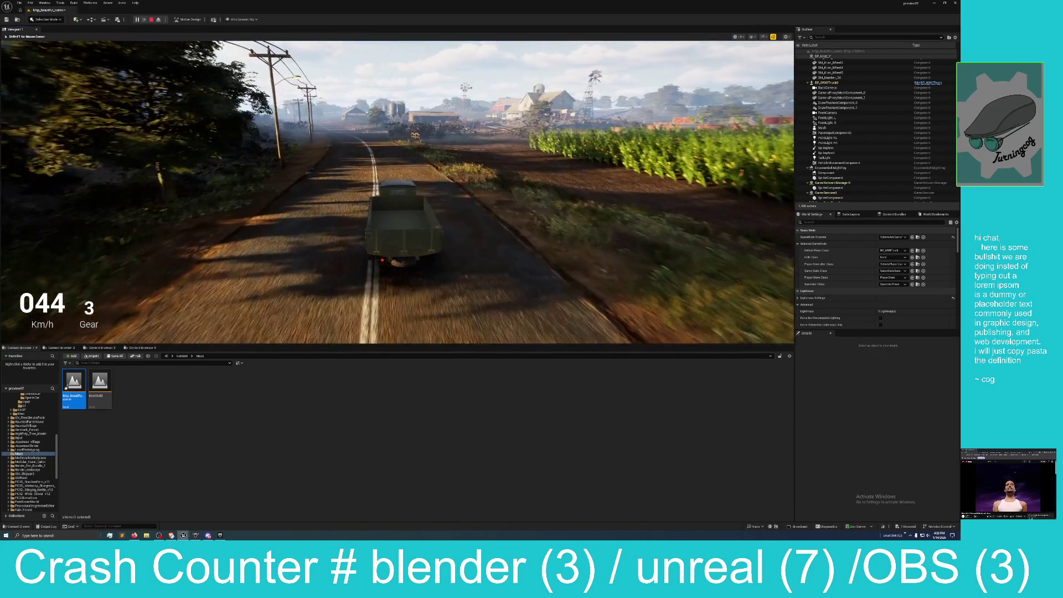
{"action": "key", "text": "s"}
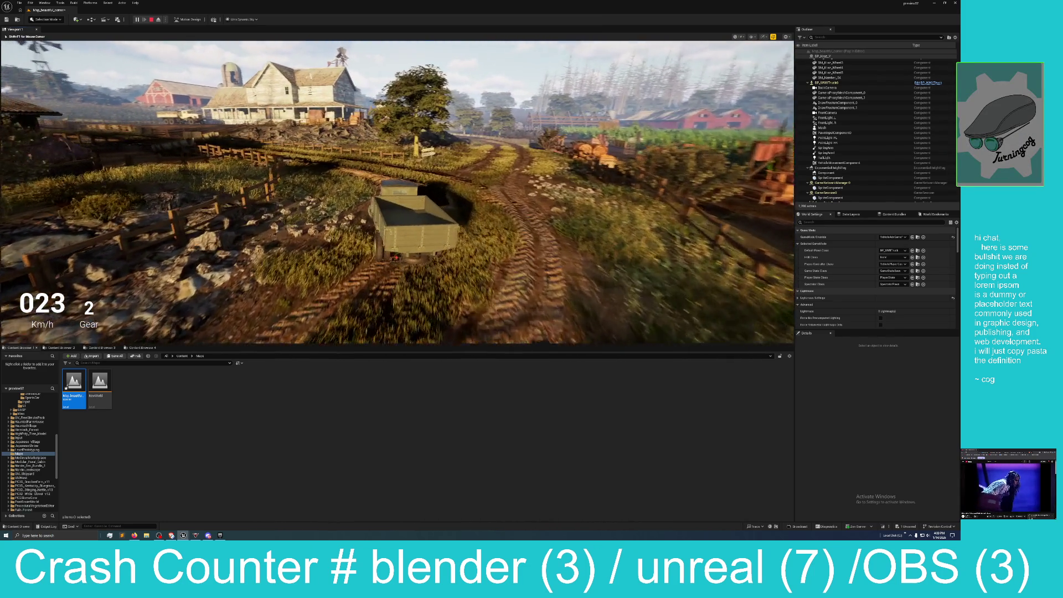
Drive along the cornfield dirt lane, brake to 0 km/h, and release the mouse with Shift+F1
{"action": "key", "text": "w"}
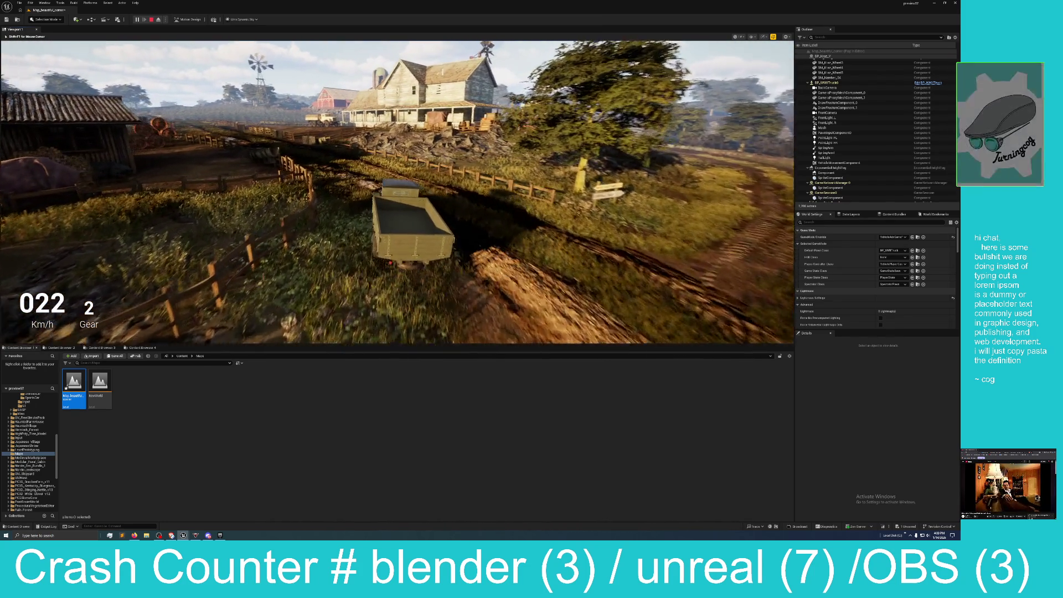
{"action": "key", "text": "w"}
{"action": "key", "text": "w"}
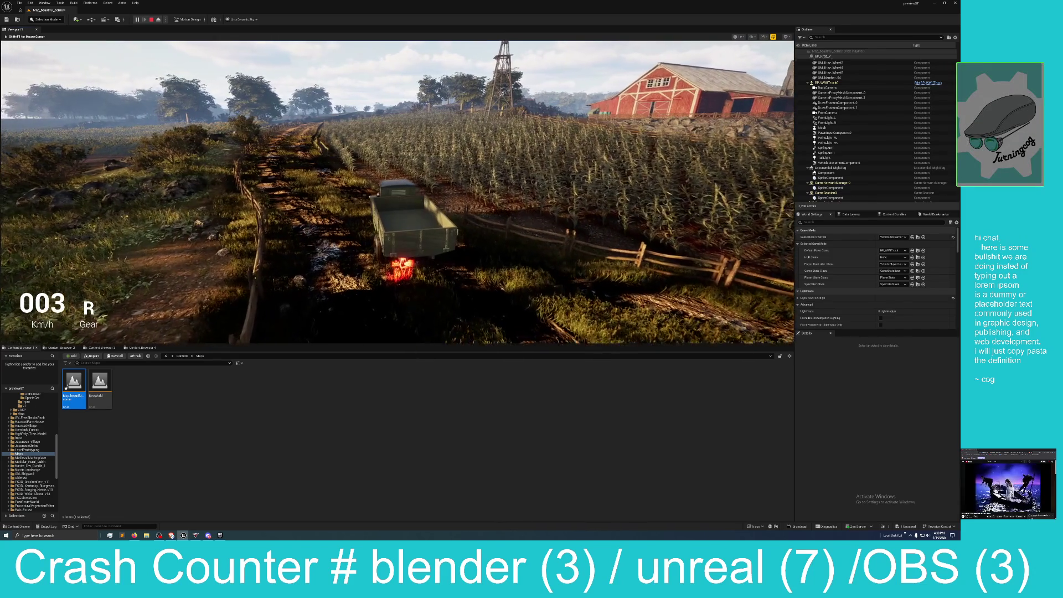
{"action": "key", "text": "w"}
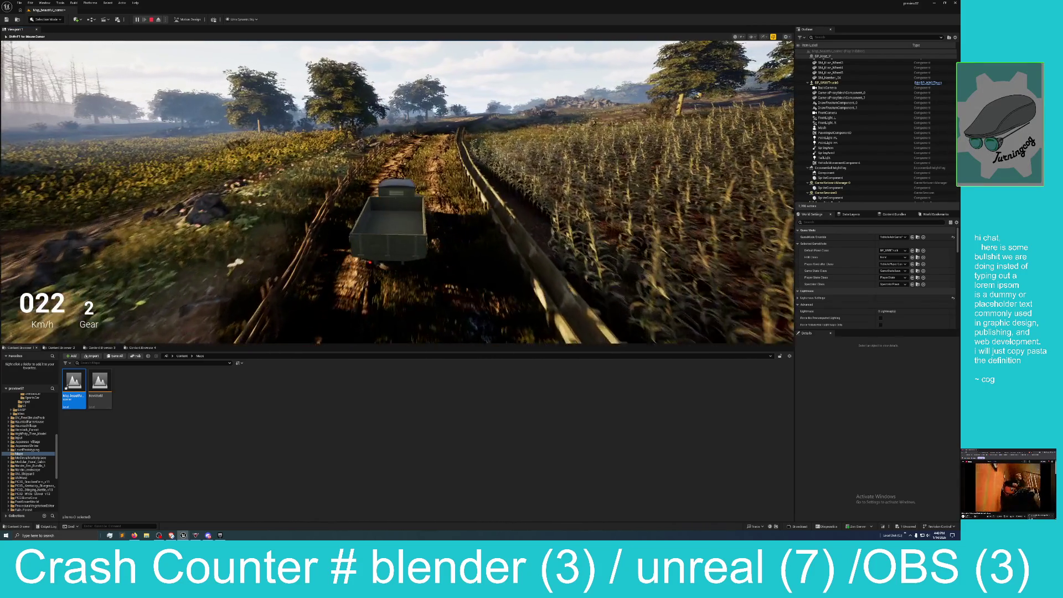
{"action": "key", "text": "s"}
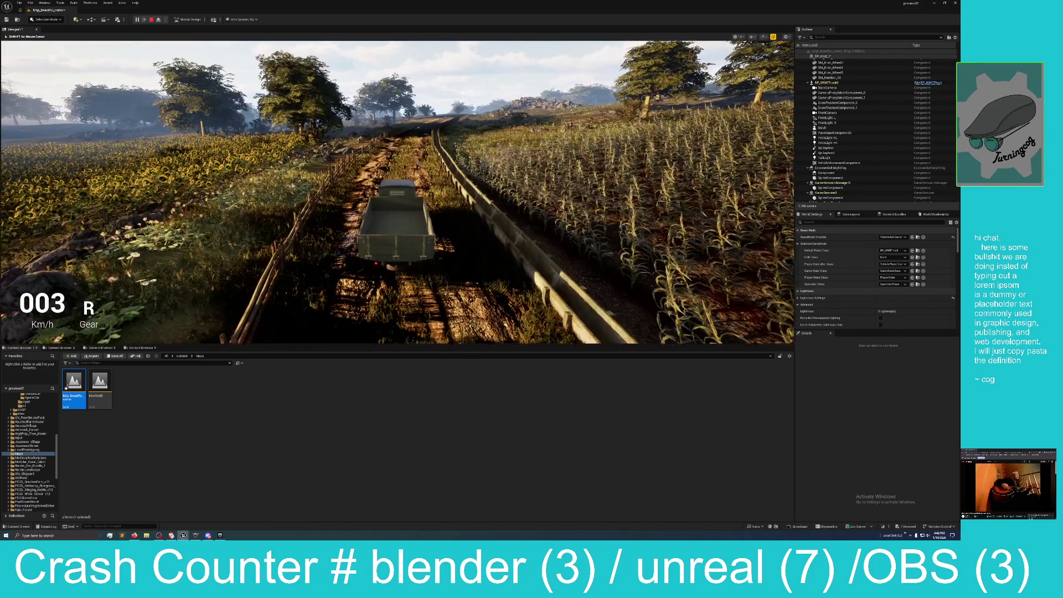
{"action": "key", "text": "shift+F1"}
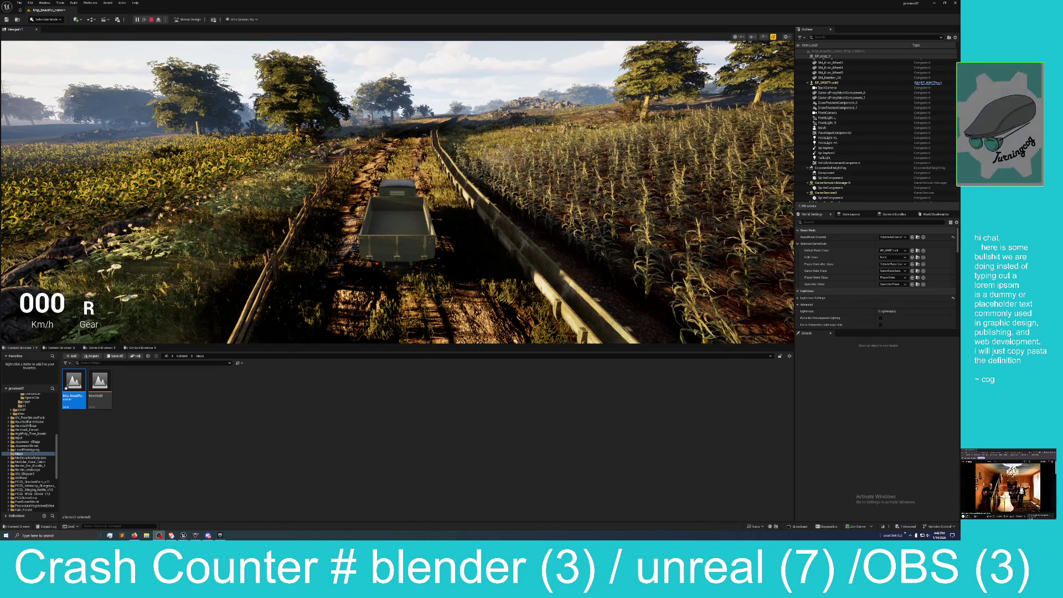
Stop Play mode with Esc and jump to camera bookmarks 1 and 2 showing the farmhouse and windmill
{"action": "left_click", "coordinate": [396, 191]}
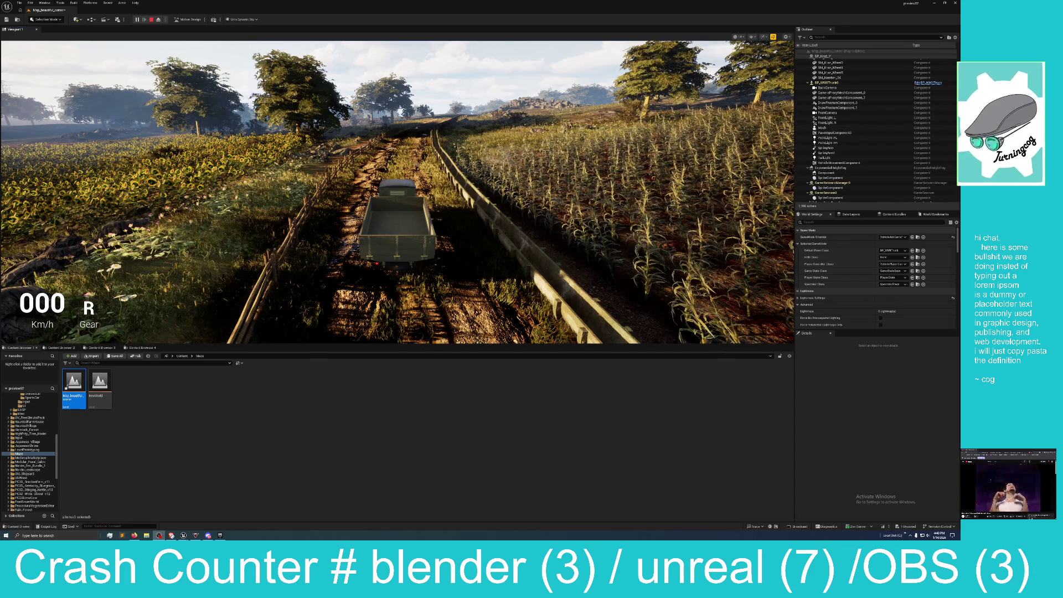
{"action": "key", "text": "w"}
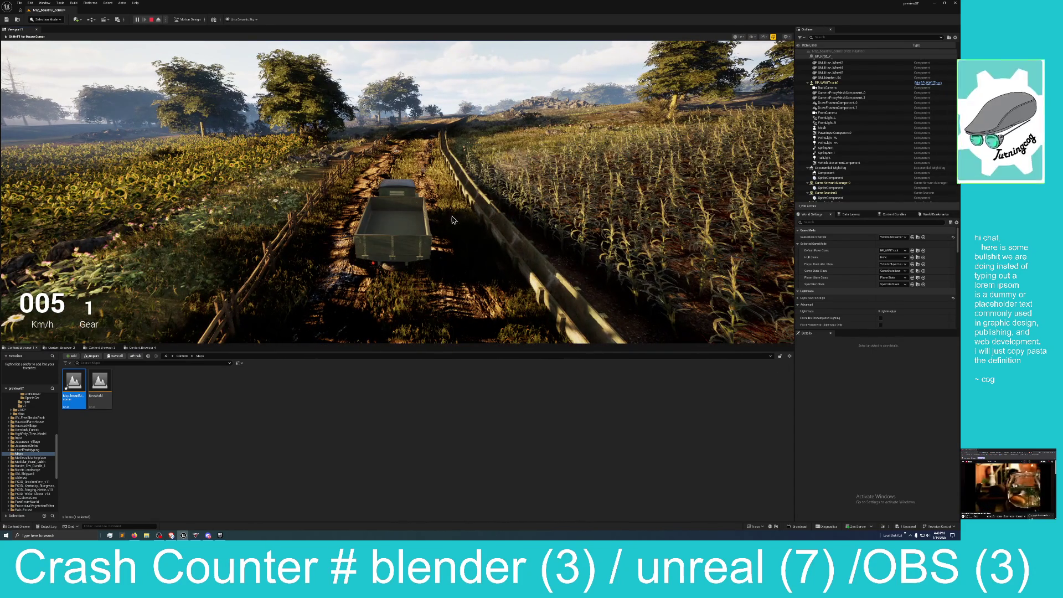
{"action": "key", "text": "Escape"}
{"action": "key", "text": "1"}
{"action": "key", "text": "2"}
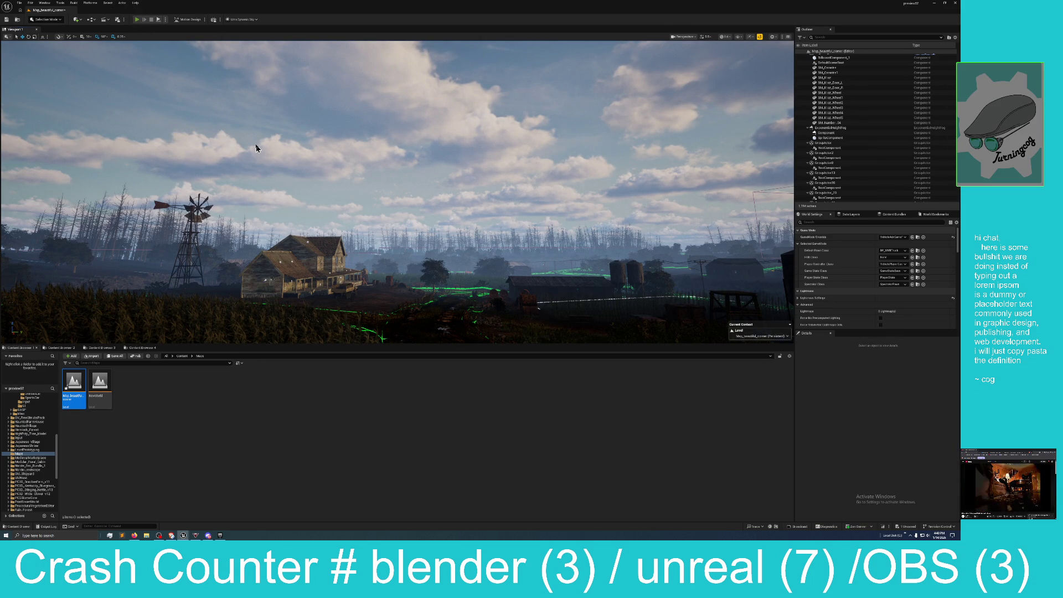
Relaunch Play mode with Alt+P and drive the truck down the road, braking briefly
{"action": "key", "text": "alt+p"}
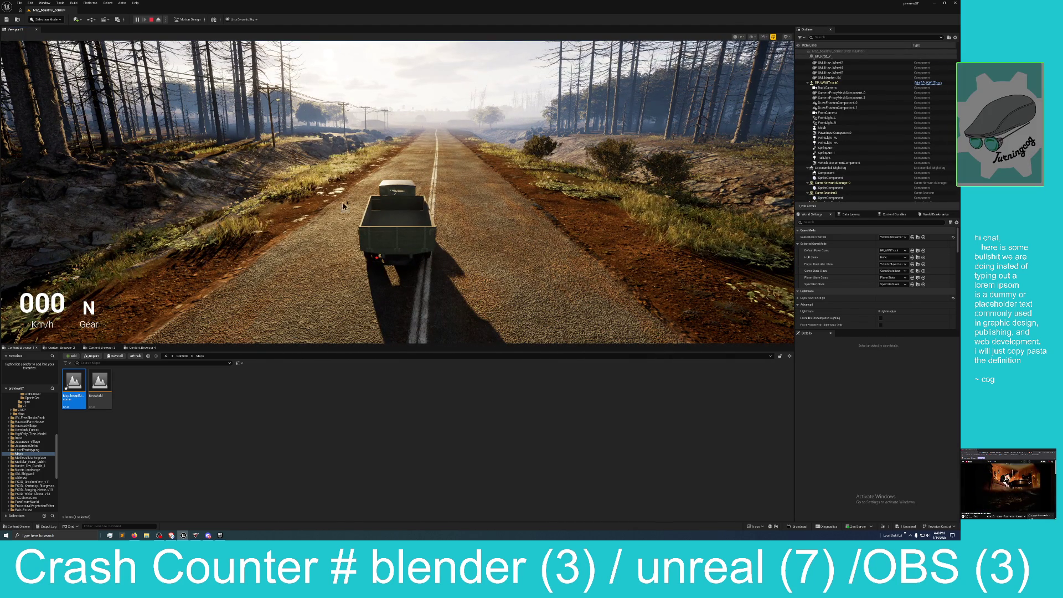
{"action": "key", "text": "w"}
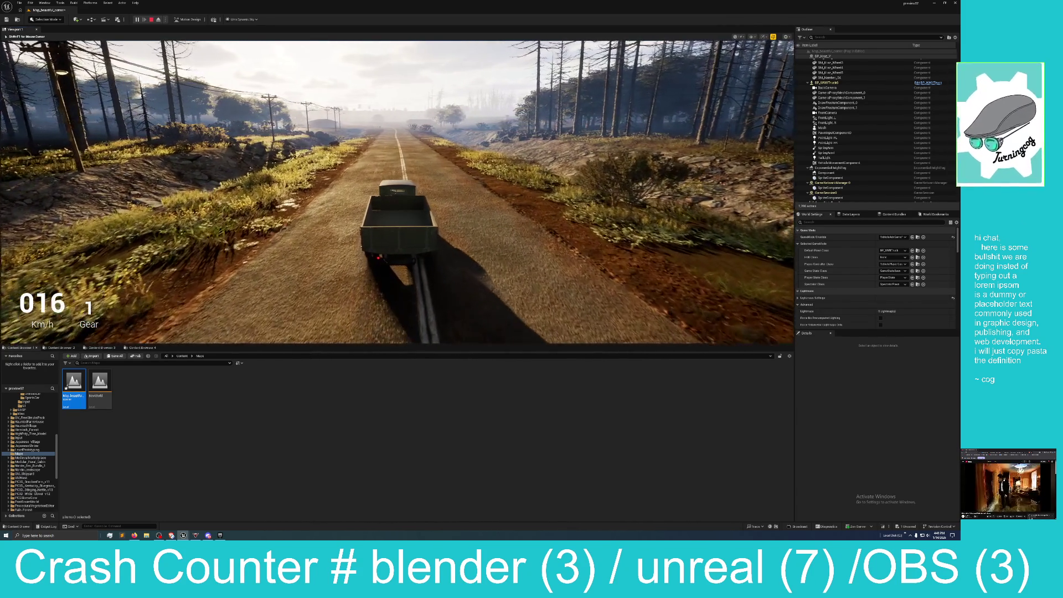
{"action": "key", "text": "s"}
{"action": "key", "text": "w"}
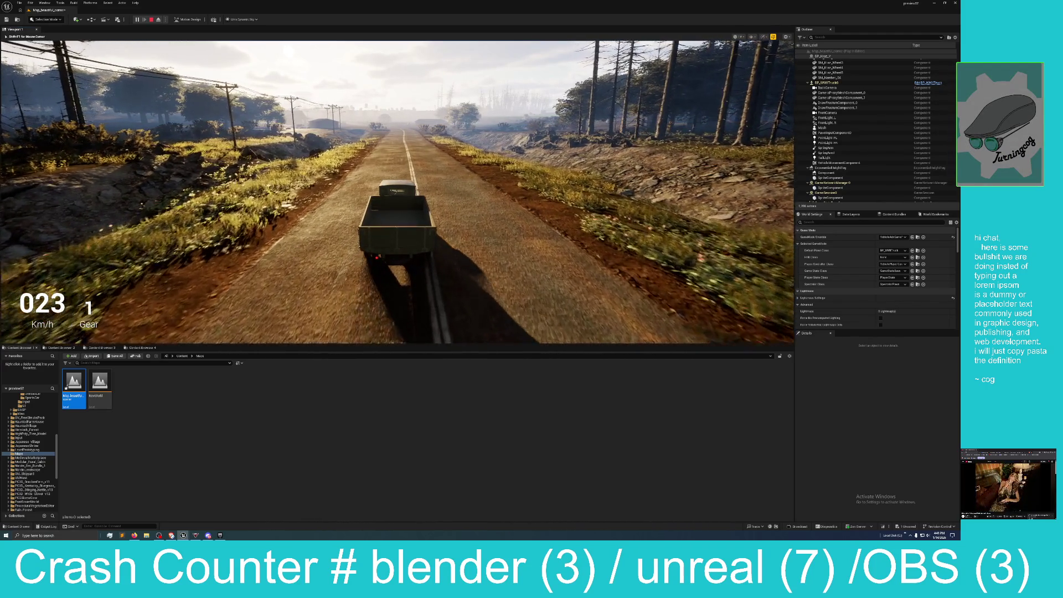
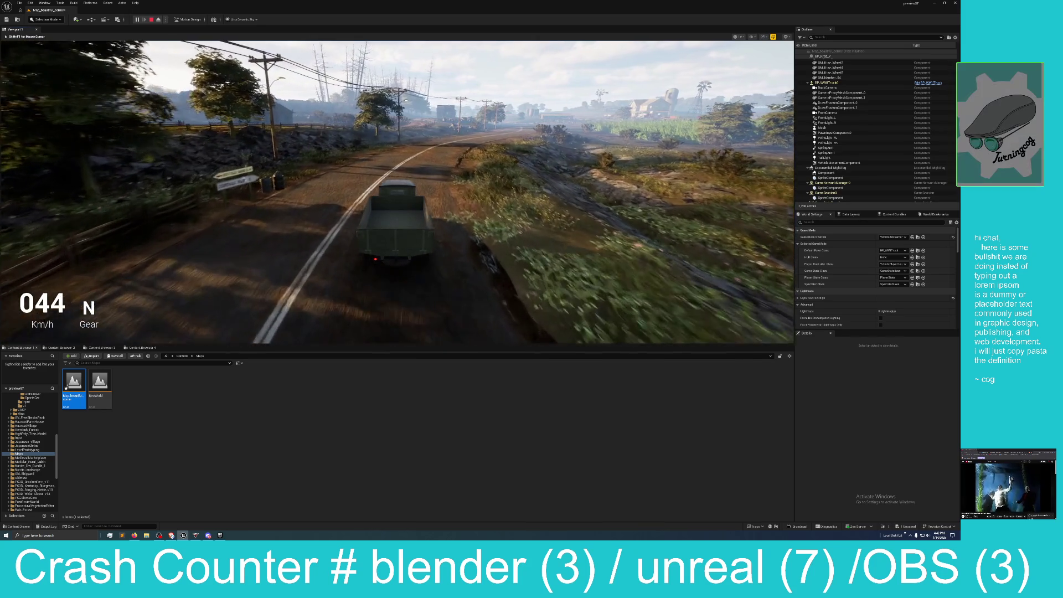
Drive the truck down the road, steering to keep it in its lane, then stop Play-in-Editor
{"action": "key", "text": "w"}
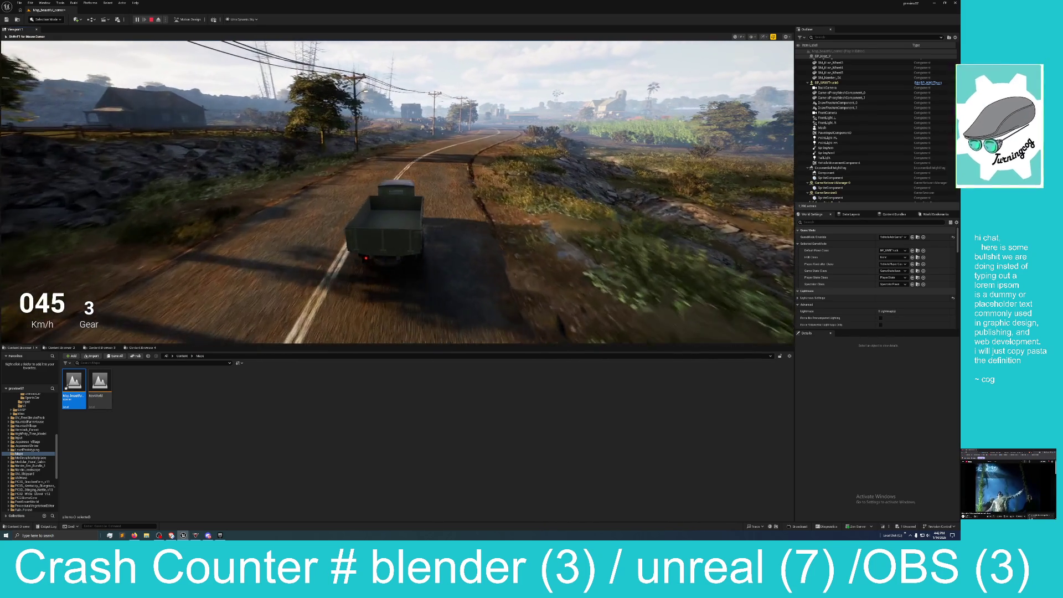
{"action": "key", "text": "w"}
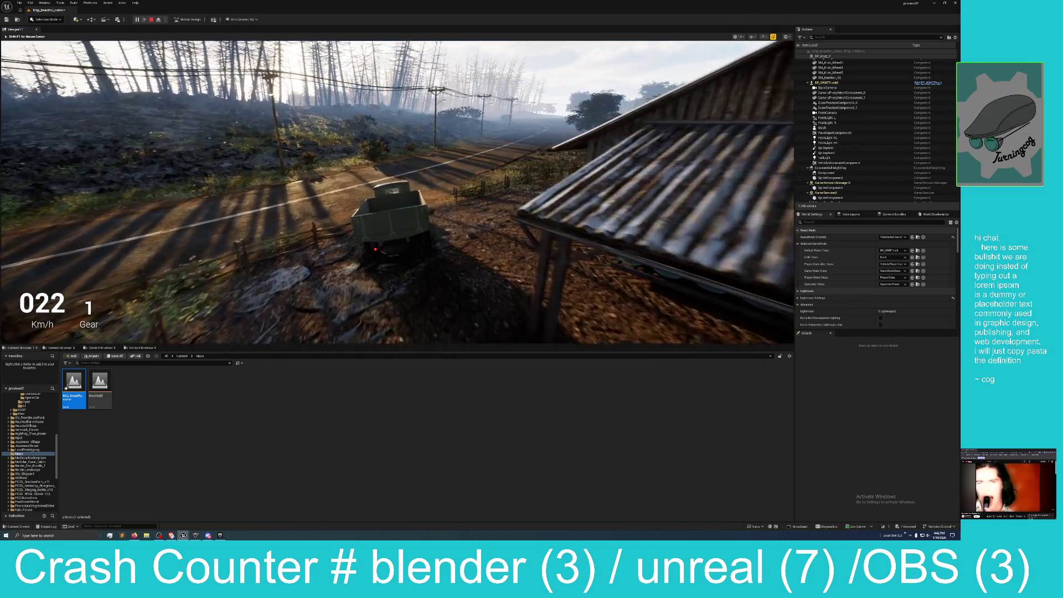
{"action": "key", "text": "d"}
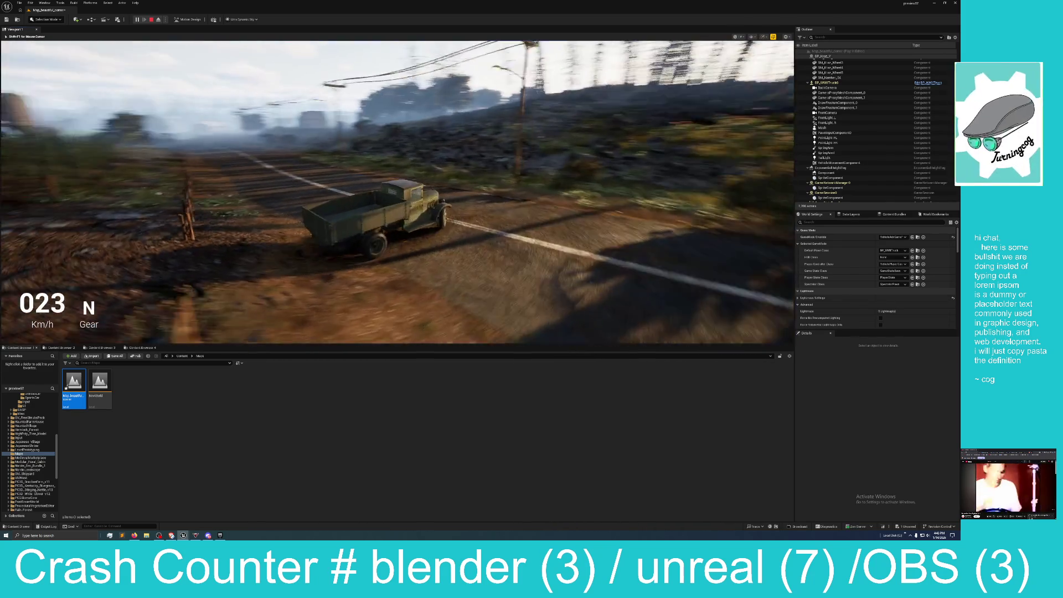
{"action": "key", "text": "a"}
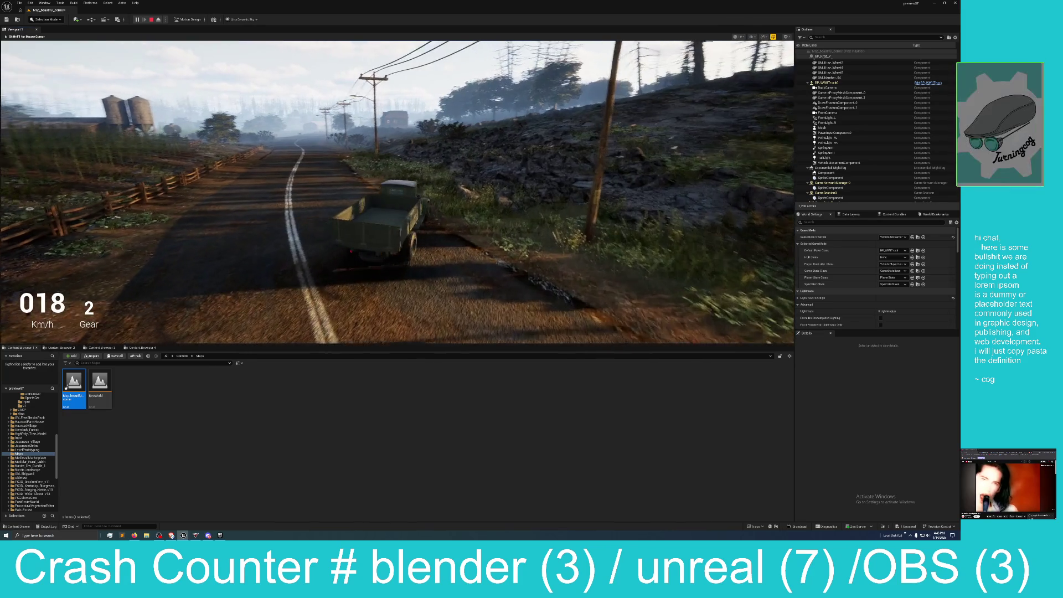
{"action": "key", "text": "d"}
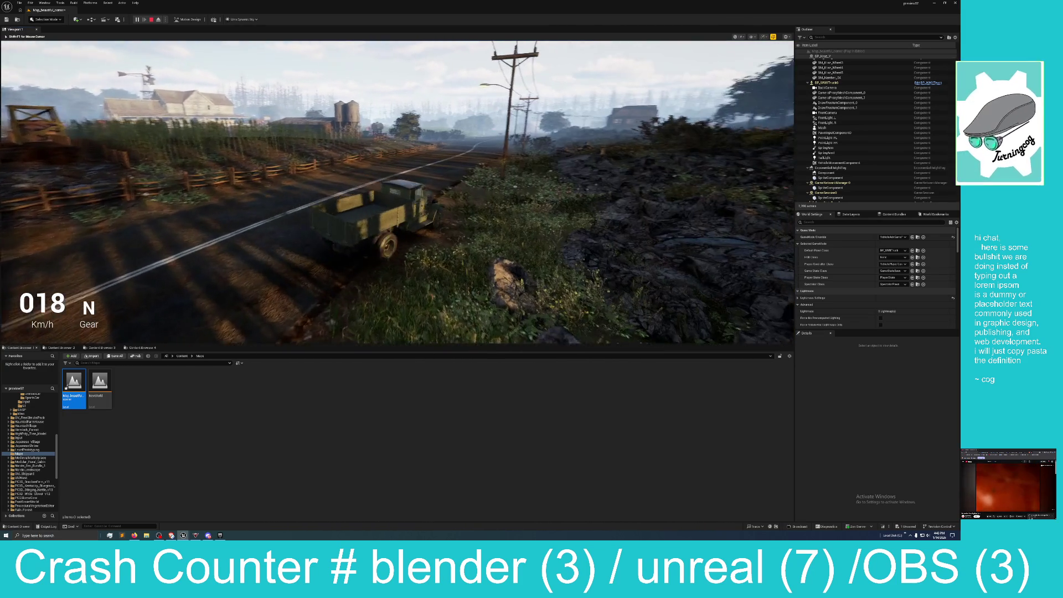
{"action": "key", "text": "a"}
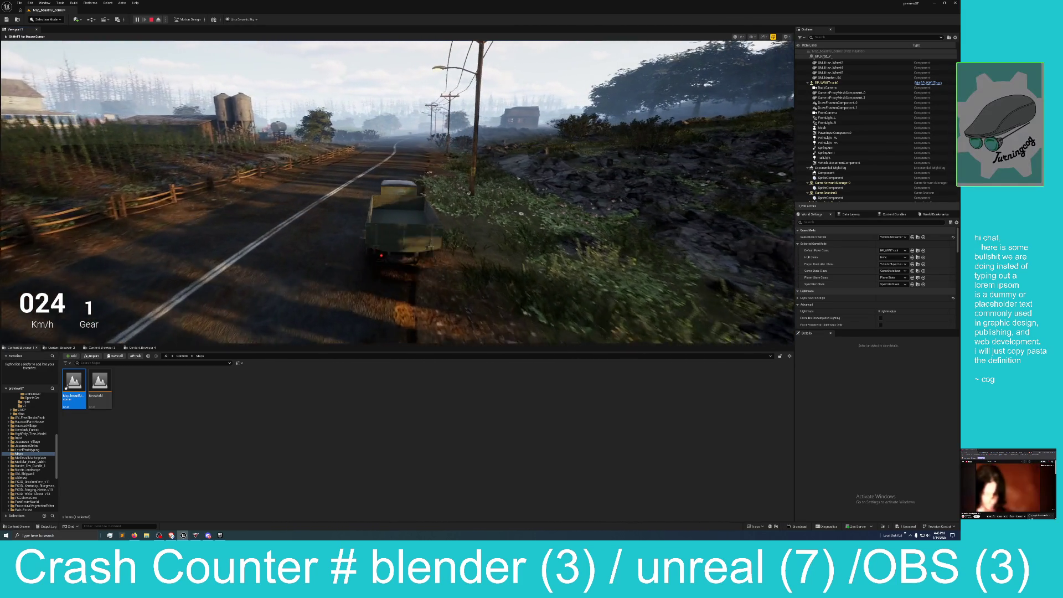
{"action": "key", "text": "d"}
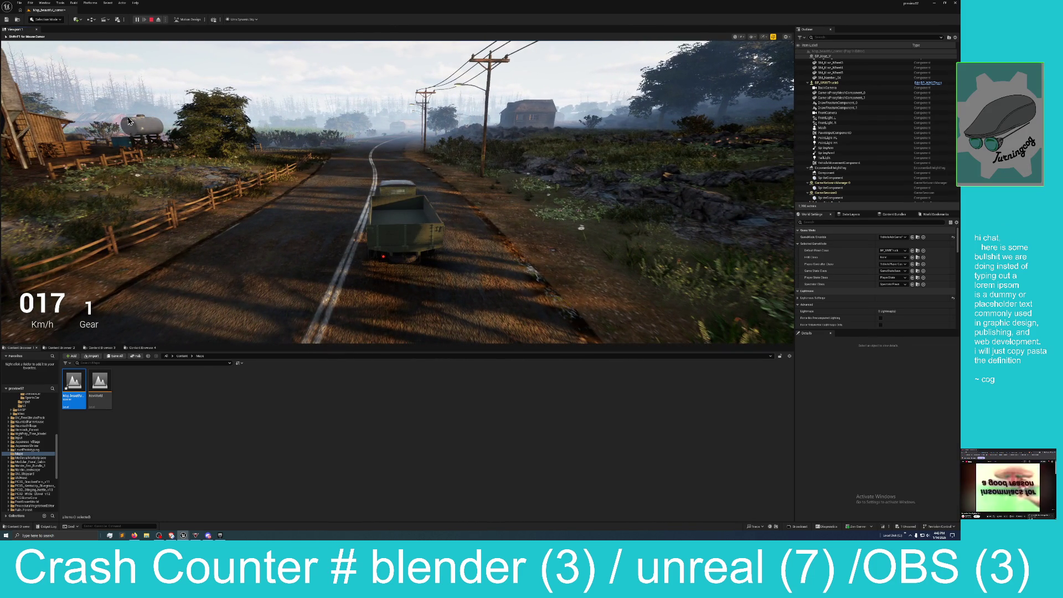
{"action": "key", "text": "Escape"}
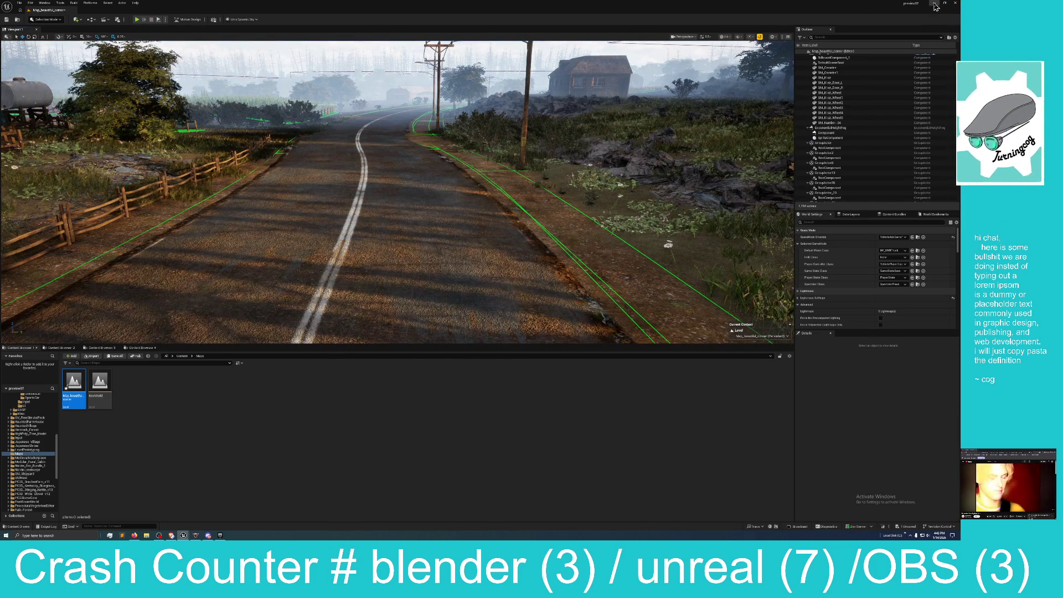
Minimize the driving project's editor and restore the western town editor window
{"action": "left_click", "coordinate": [933, 2]}
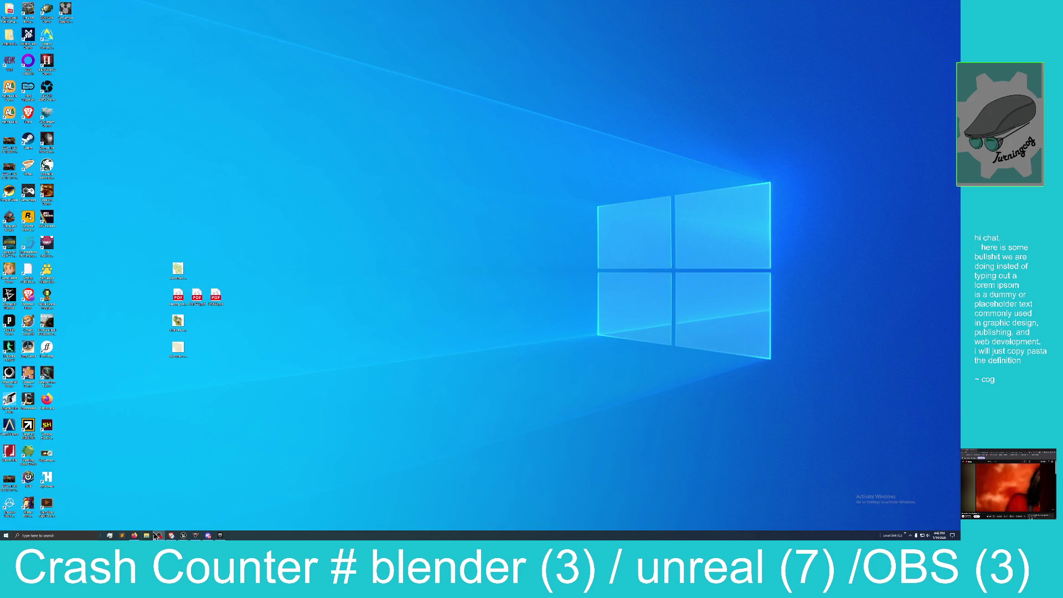
{"action": "mouse_move", "coordinate": [186, 536]}
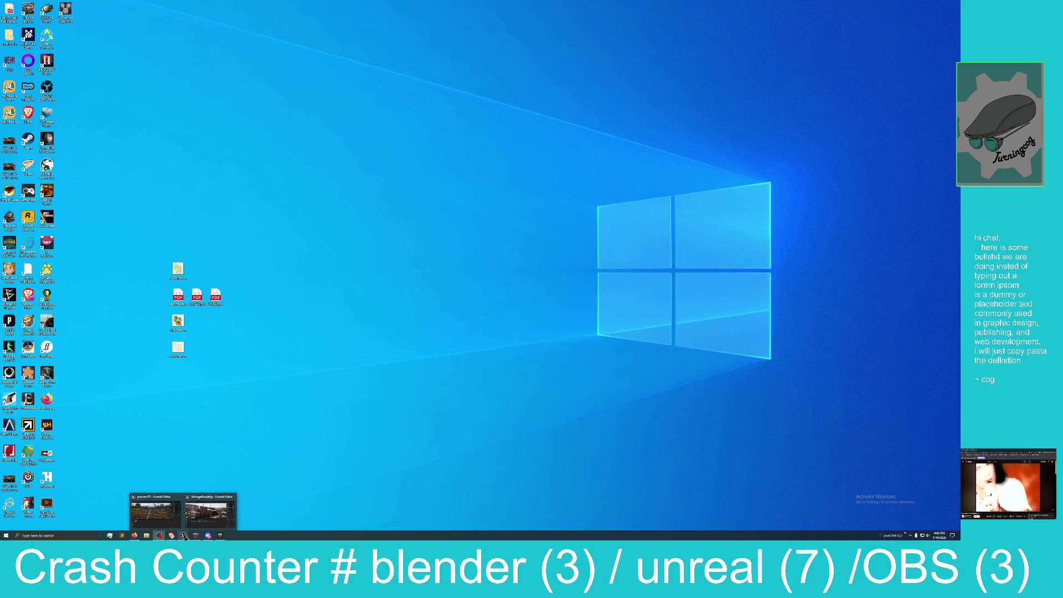
{"action": "left_click", "coordinate": [219, 512]}
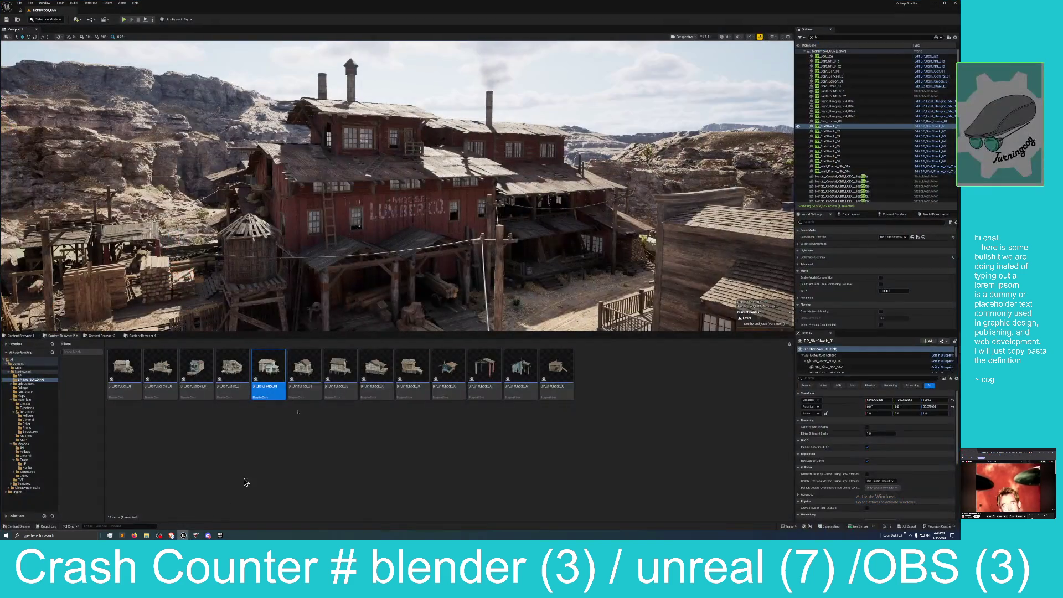
Fly the view past the lumber building and select the store building in town
{"action": "left_click_drag", "start_coordinate": [425, 224], "coordinate": [537, 216]}
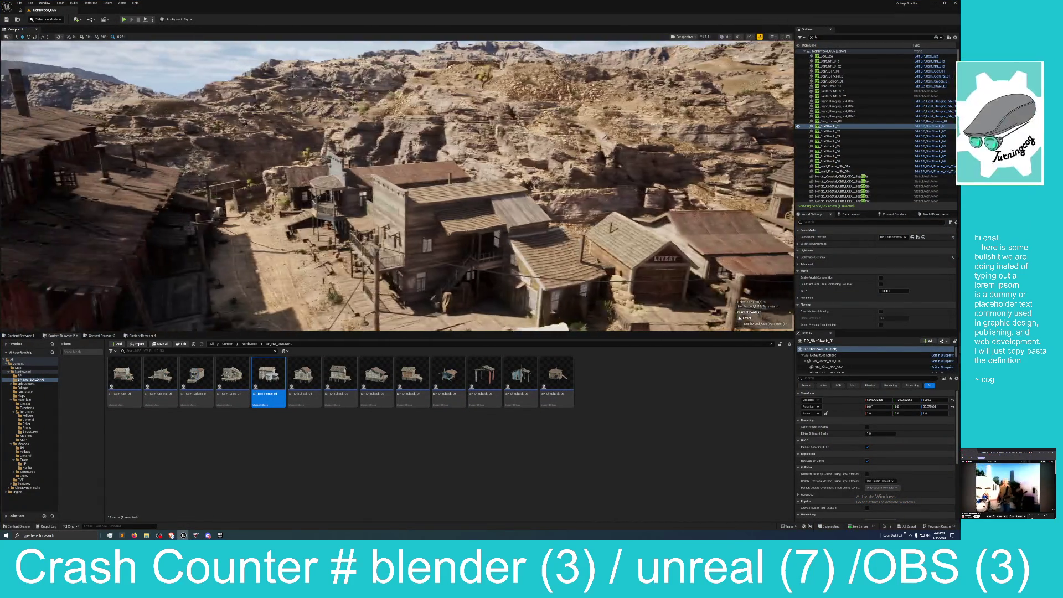
{"action": "left_click", "coordinate": [376, 244]}
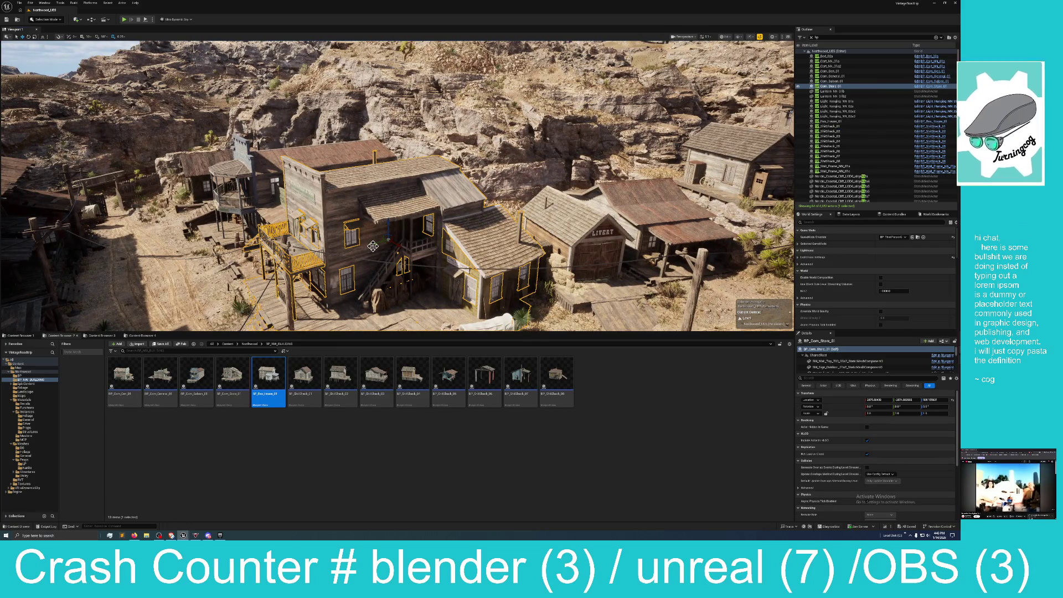
{"action": "left_click_drag", "start_coordinate": [376, 243], "coordinate": [399, 244]}
{"action": "left_click_drag", "start_coordinate": [471, 220], "coordinate": [476, 220]}
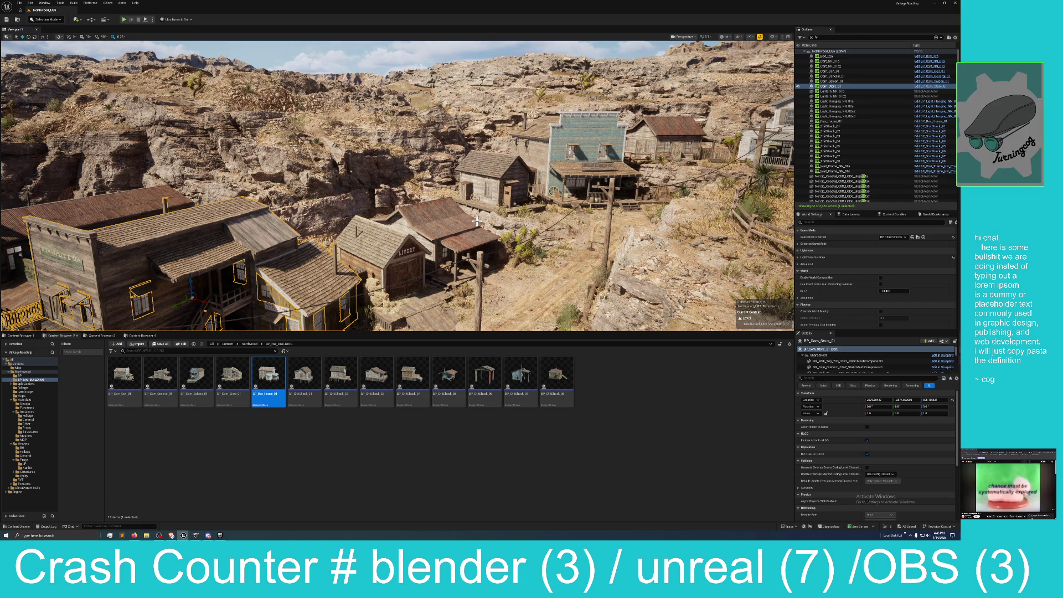
Reframe the view over the town and select the blue Com_Gen_01 storefront building
{"action": "left_click_drag", "start_coordinate": [434, 249], "coordinate": [443, 211]}
{"action": "left_click_drag", "start_coordinate": [310, 233], "coordinate": [321, 224]}
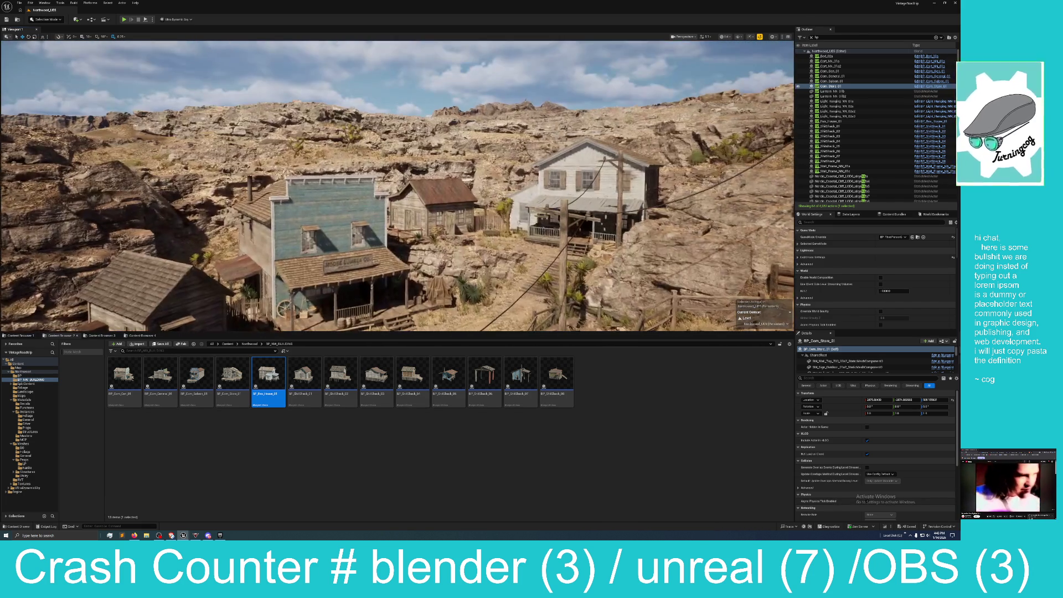
{"action": "left_click", "coordinate": [321, 224]}
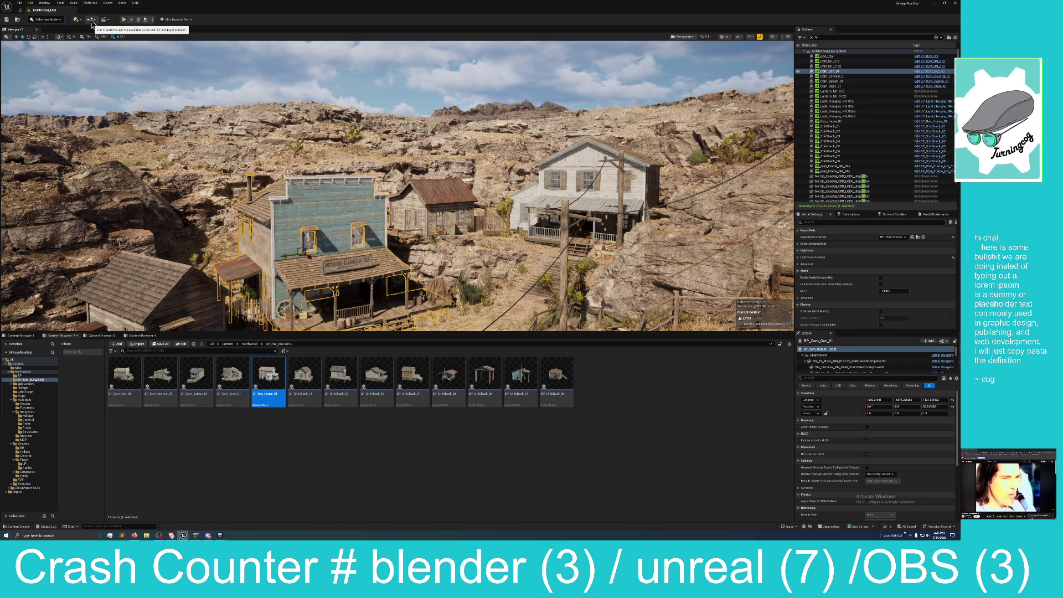
{"action": "left_click", "coordinate": [92, 24]}
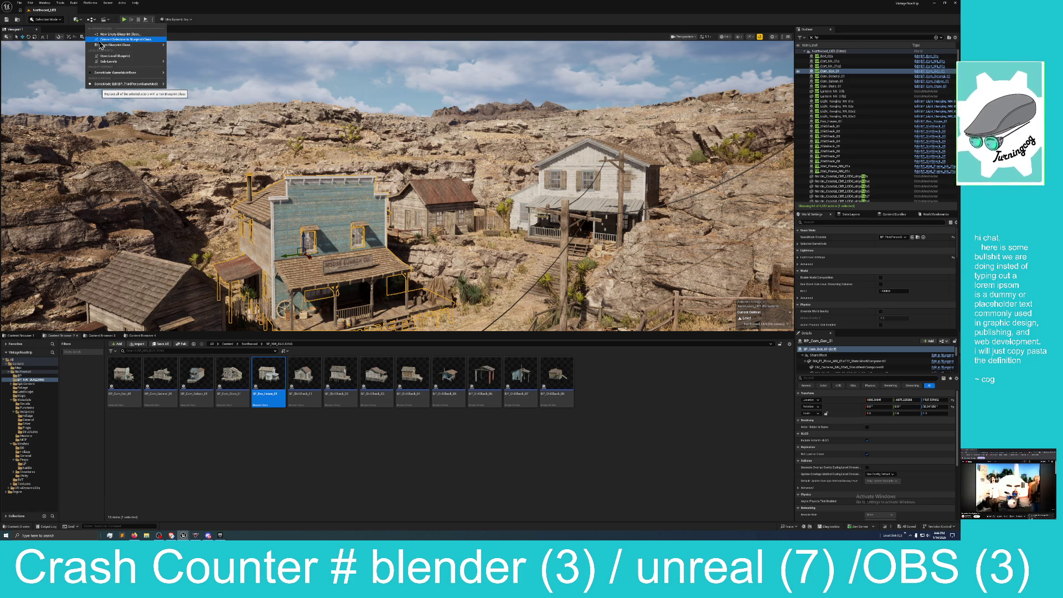
Start Create Blueprint From Selection, cancel it, and open BP_Res_House_01 for editing instead
{"action": "left_click", "coordinate": [101, 40]}
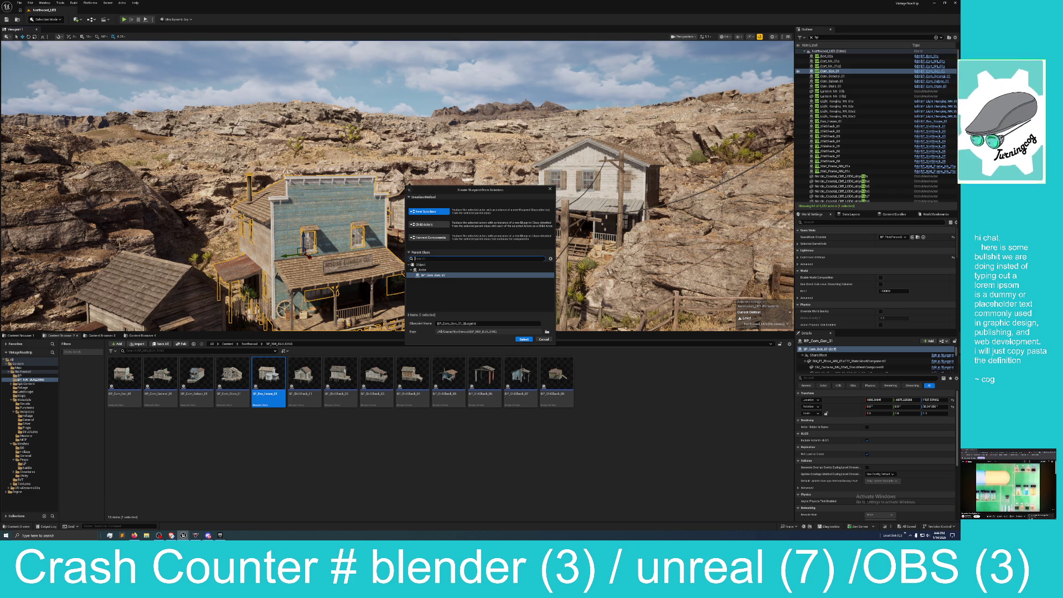
{"action": "left_click", "coordinate": [544, 339]}
{"action": "double_click", "coordinate": [268, 374]}
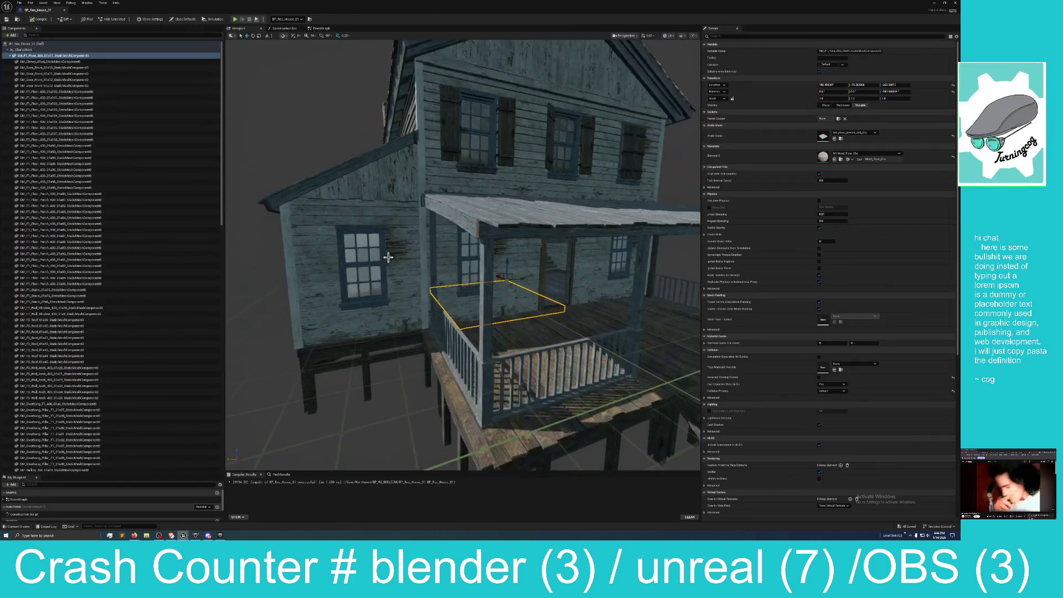
Orbit the BP_Res_House_01 house to its front and left side, then minimize its editor
{"action": "scroll", "coordinate": [388, 256], "scroll_direction": "down", "scroll_amount": 3}
{"action": "mouse_move", "coordinate": [388, 256]}
{"action": "left_mouse_down"}
{"action": "mouse_move", "coordinate": [462, 299]}
{"action": "mouse_move", "coordinate": [460, 280]}
{"action": "mouse_move", "coordinate": [474, 306]}
{"action": "left_mouse_up"}
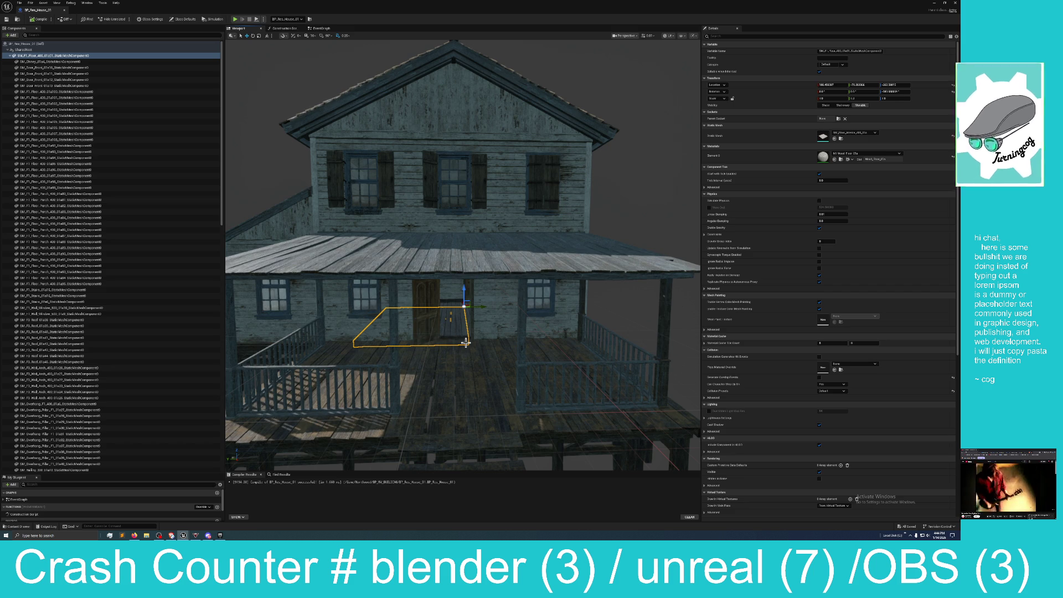
{"action": "scroll", "coordinate": [465, 343], "scroll_direction": "down", "scroll_amount": 4}
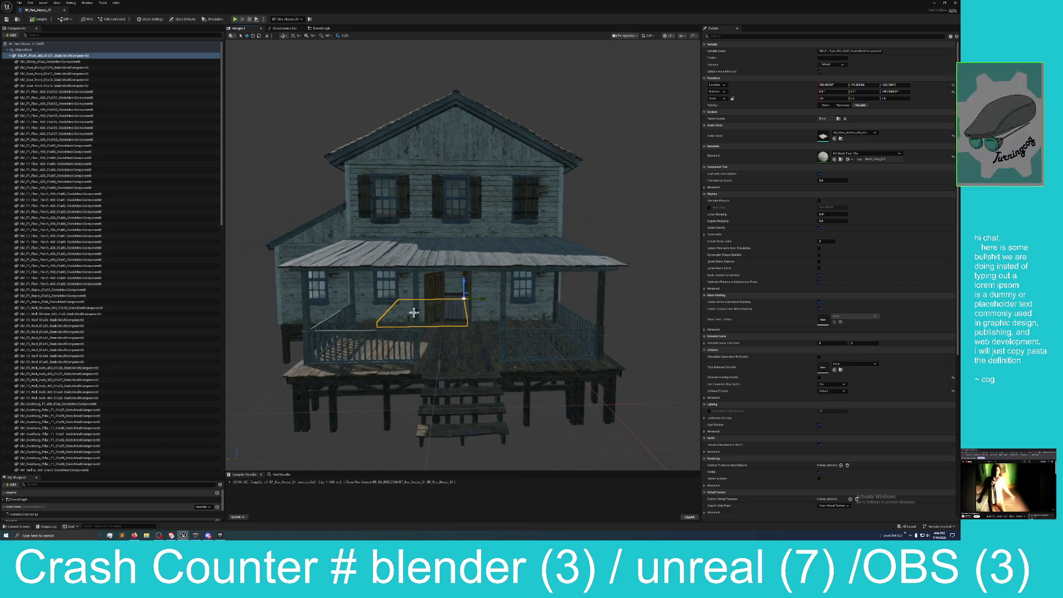
{"action": "mouse_move", "coordinate": [449, 313]}
{"action": "left_mouse_down"}
{"action": "mouse_move", "coordinate": [542, 316]}
{"action": "mouse_move", "coordinate": [452, 324]}
{"action": "left_mouse_up"}
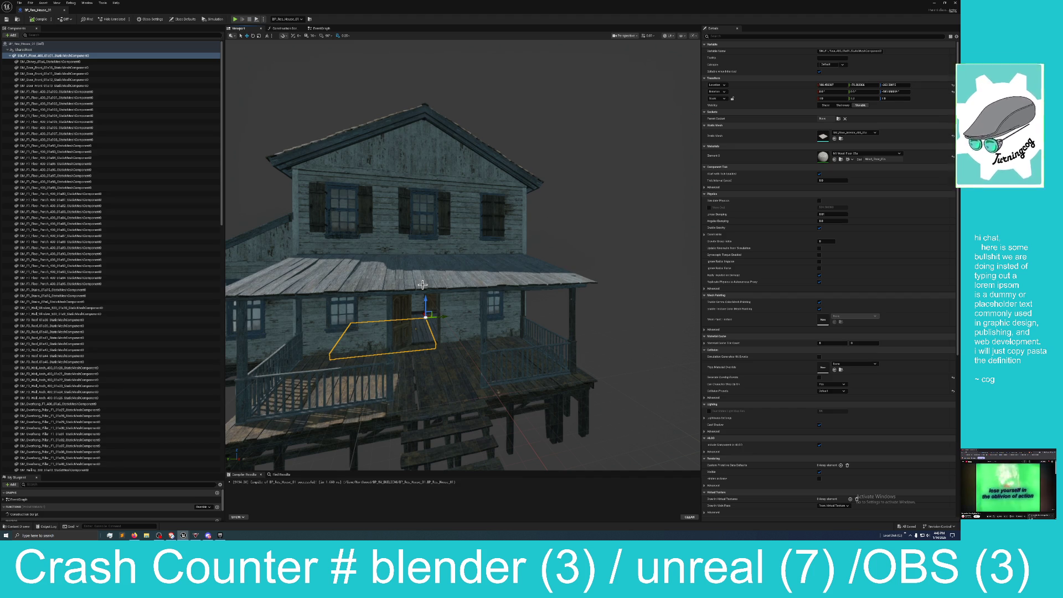
{"action": "double_click", "coordinate": [530, 5]}
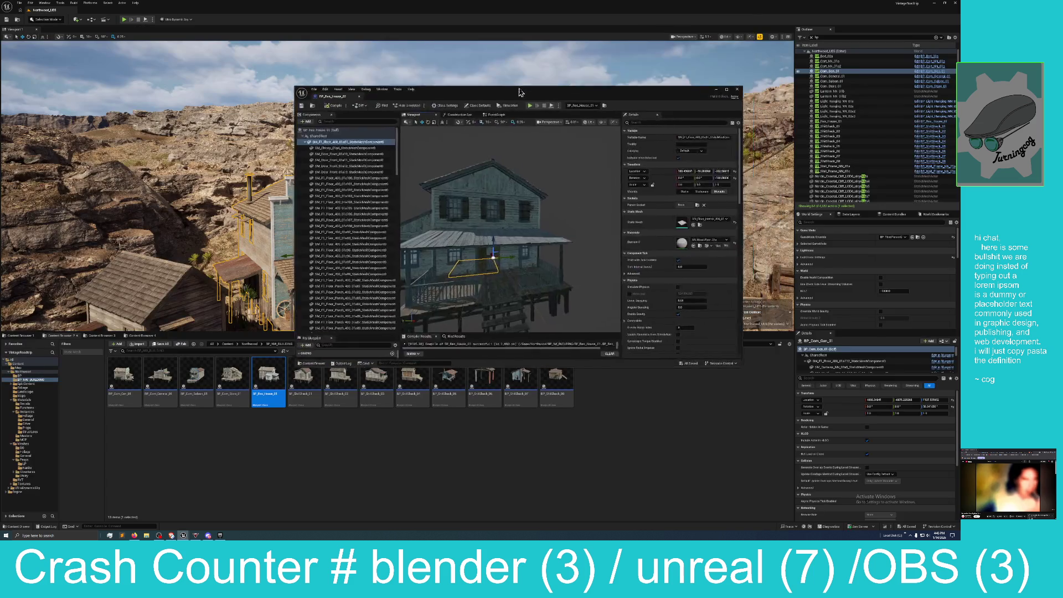
Fly past the white hall and water mill, jump to bookmark 1's bridge, then reach the desert town buildings
{"action": "key", "text": "w"}
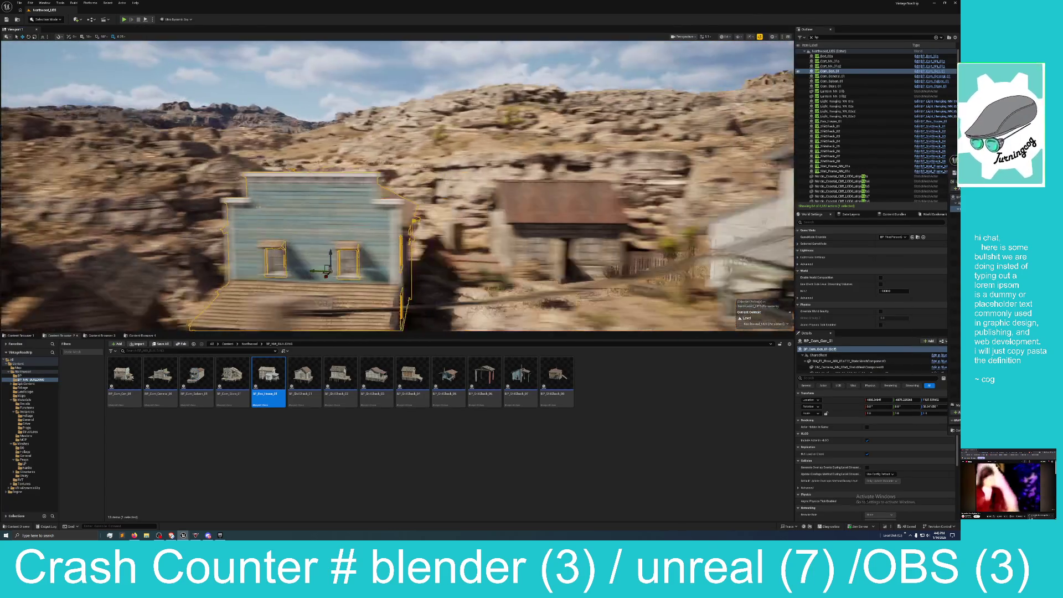
{"action": "key", "text": "s"}
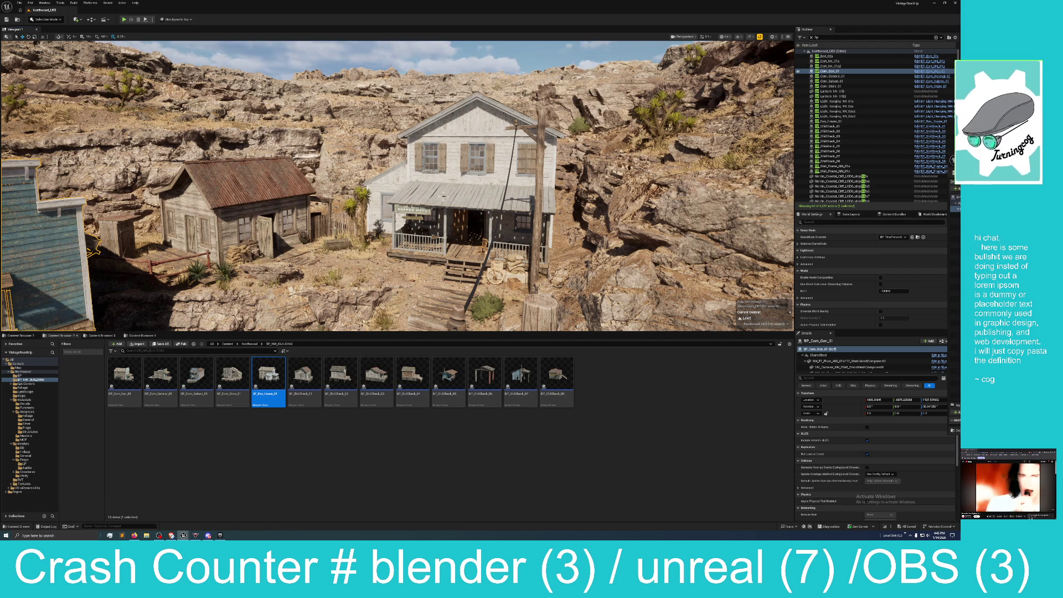
{"action": "key", "text": "f"}
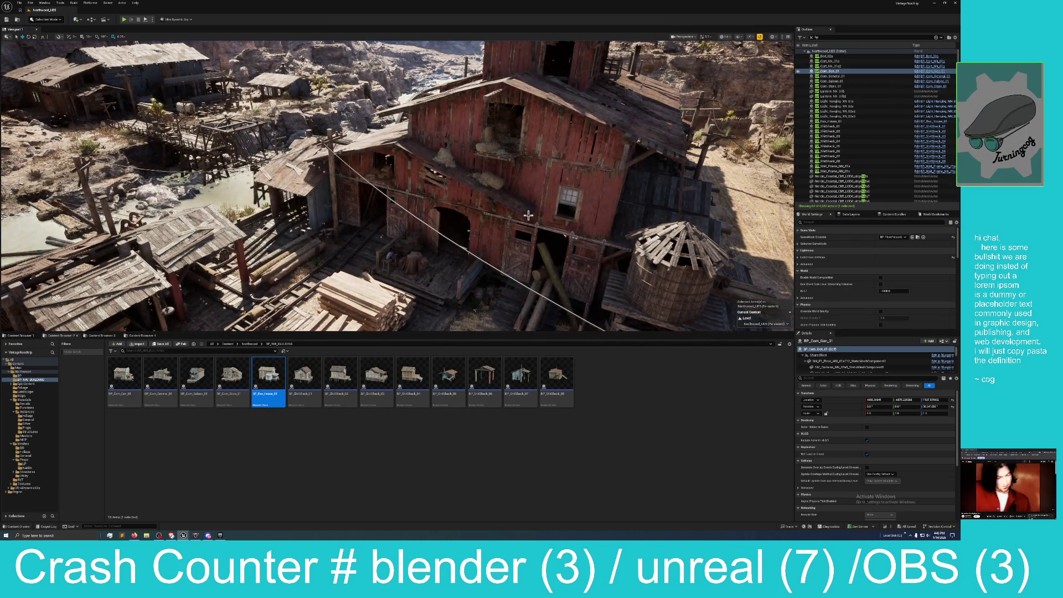
{"action": "left_click_drag", "start_coordinate": [528, 215], "coordinate": [553, 189]}
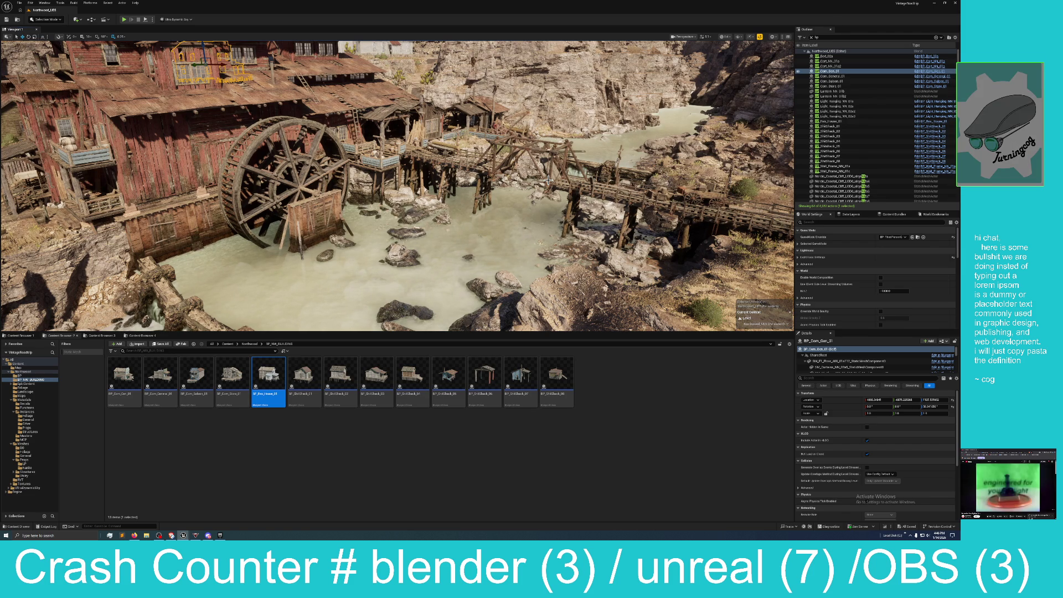
{"action": "mouse_move", "coordinate": [548, 179]}
{"action": "left_mouse_down"}
{"action": "mouse_move", "coordinate": [498, 199]}
{"action": "mouse_move", "coordinate": [468, 238]}
{"action": "mouse_move", "coordinate": [459, 221]}
{"action": "left_mouse_up"}
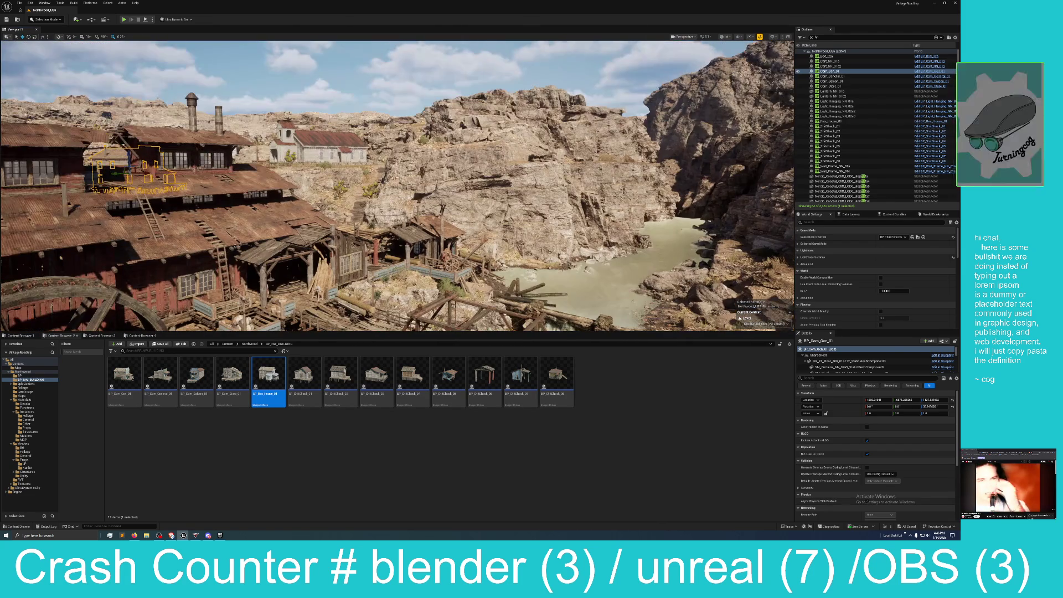
{"action": "key", "text": "1"}
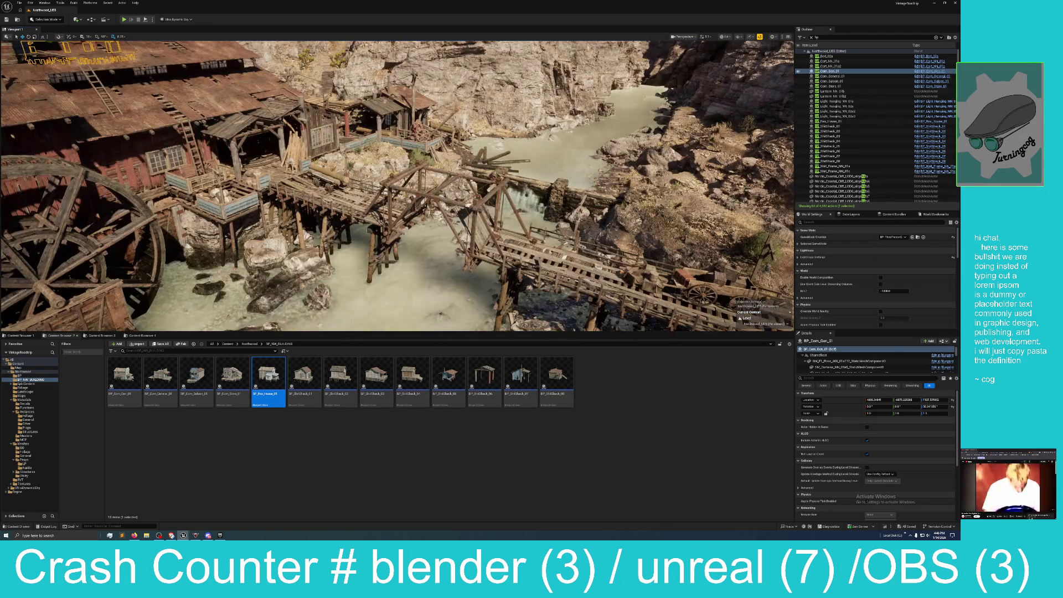
{"action": "key", "text": "f"}
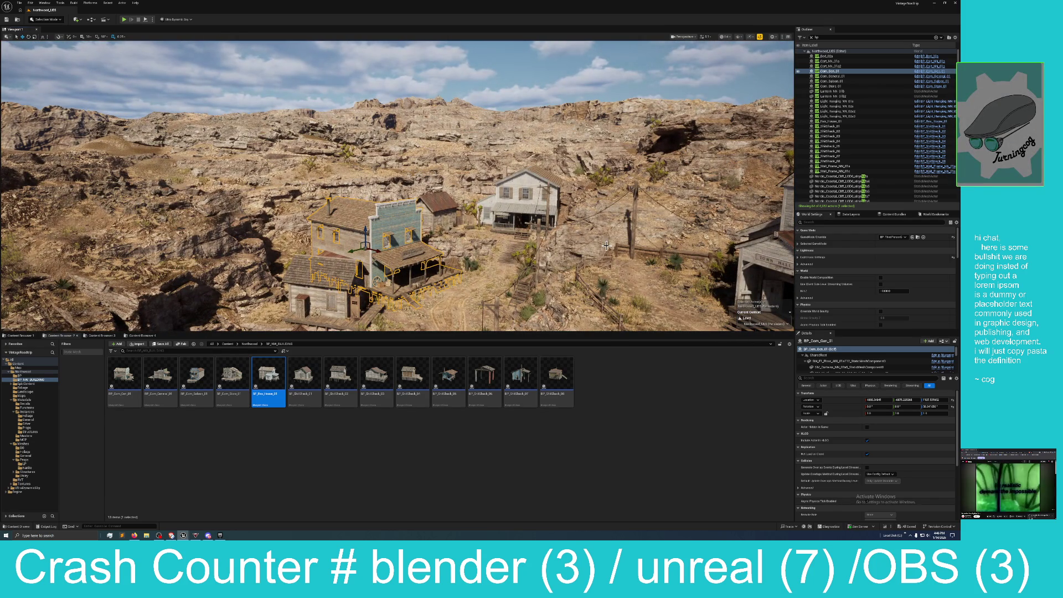
{"action": "left_click", "coordinate": [636, 412]}
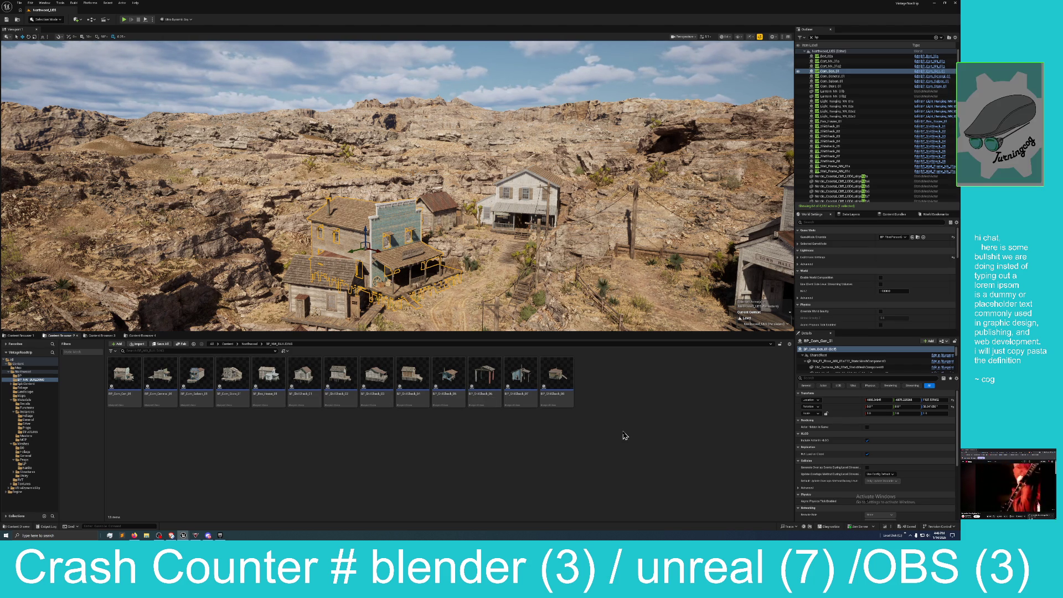
Tour the view past the church and Town Hall over to the group of shacks
{"action": "left_click_drag", "start_coordinate": [673, 242], "coordinate": [785, 248]}
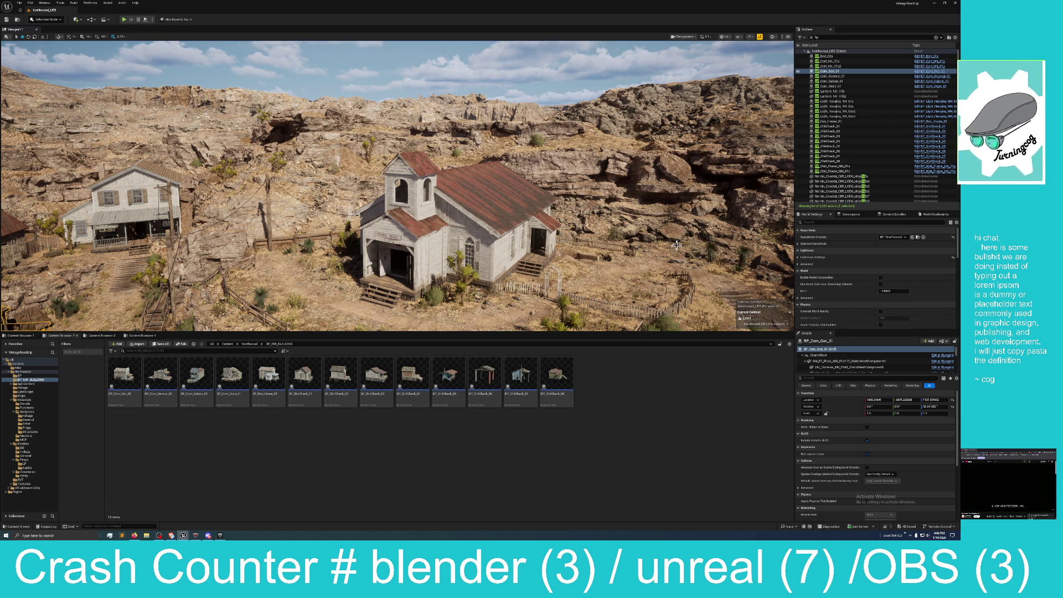
{"action": "mouse_move", "coordinate": [573, 246]}
{"action": "left_mouse_down"}
{"action": "mouse_move", "coordinate": [553, 244]}
{"action": "mouse_move", "coordinate": [587, 240]}
{"action": "left_mouse_up"}
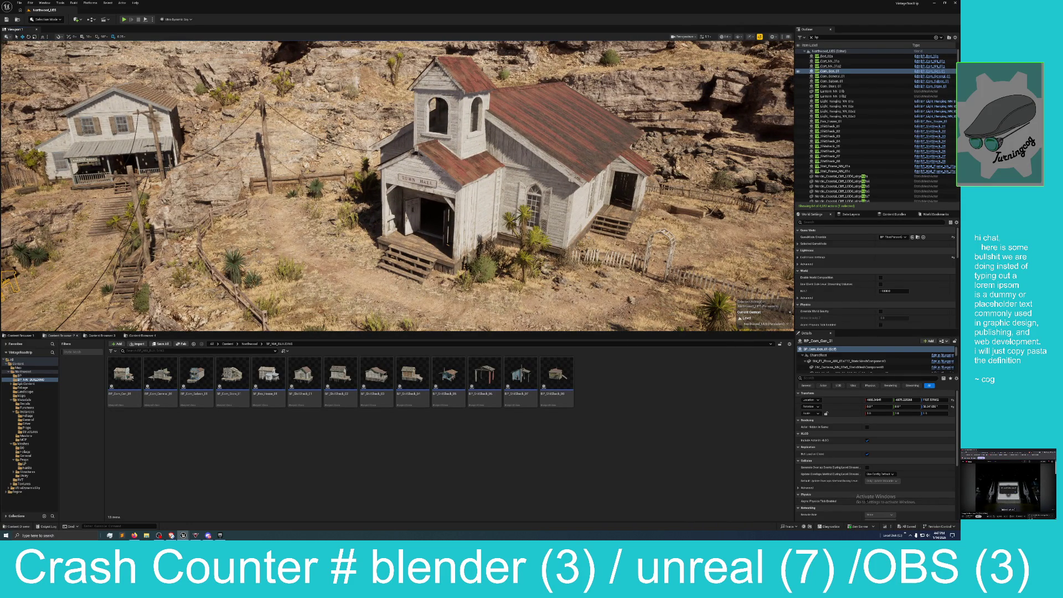
{"action": "key", "text": "w"}
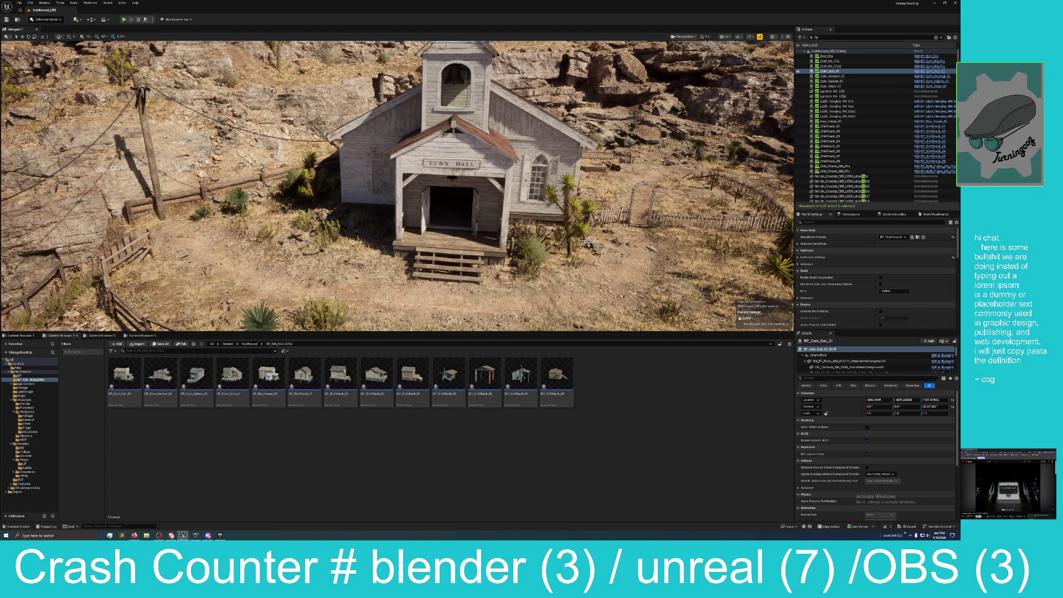
{"action": "key", "text": "d"}
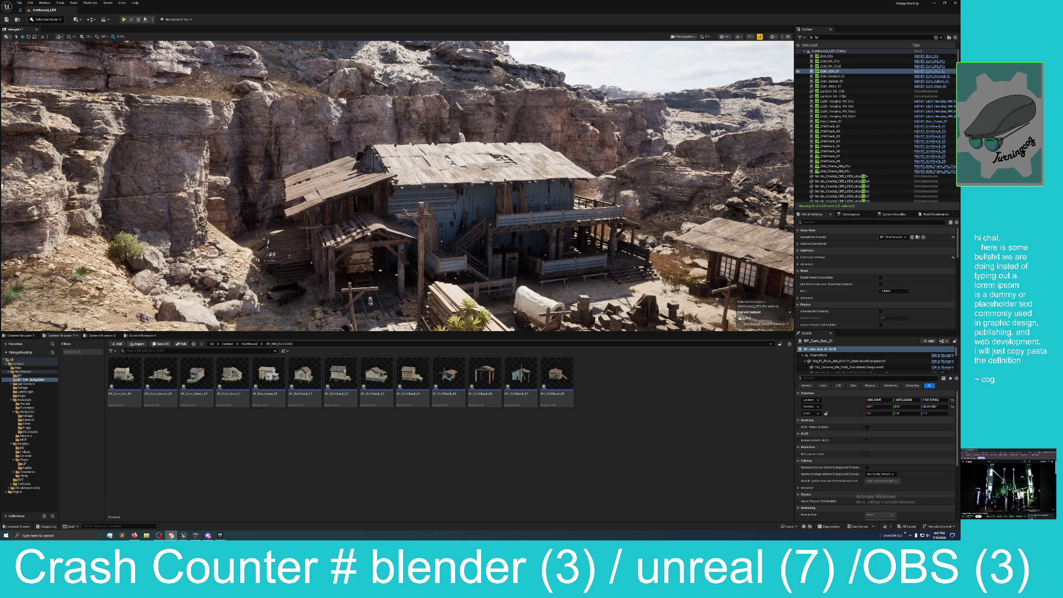
{"action": "left_click_drag", "start_coordinate": [430, 252], "coordinate": [492, 278]}
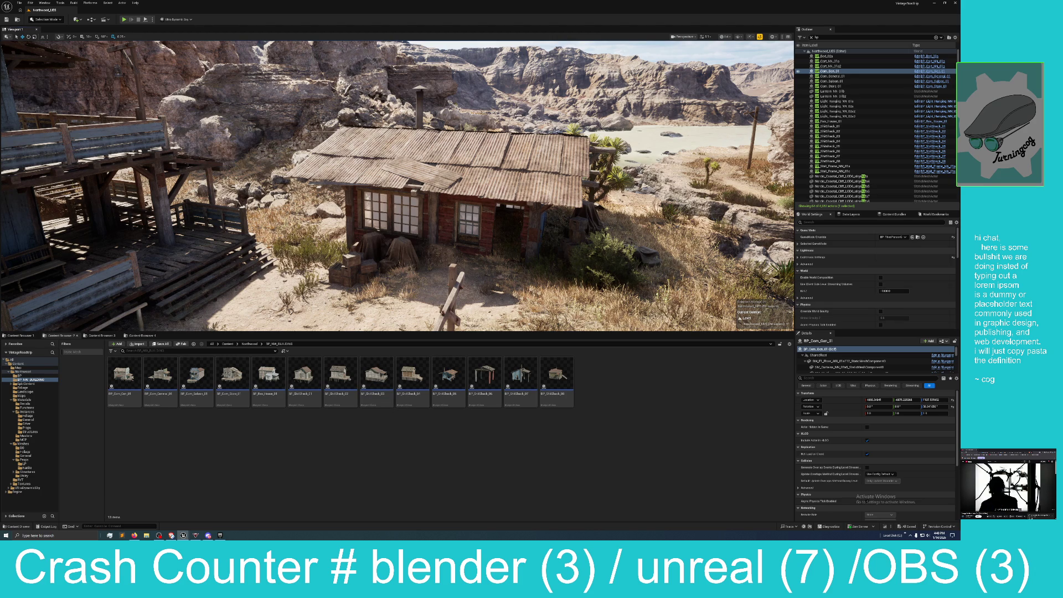
Select the cabin, which gets lifted by accident, then Edit > Undo Move Elements
{"action": "left_click", "coordinate": [454, 192]}
{"action": "left_click_drag", "start_coordinate": [453, 192], "coordinate": [420, 119]}
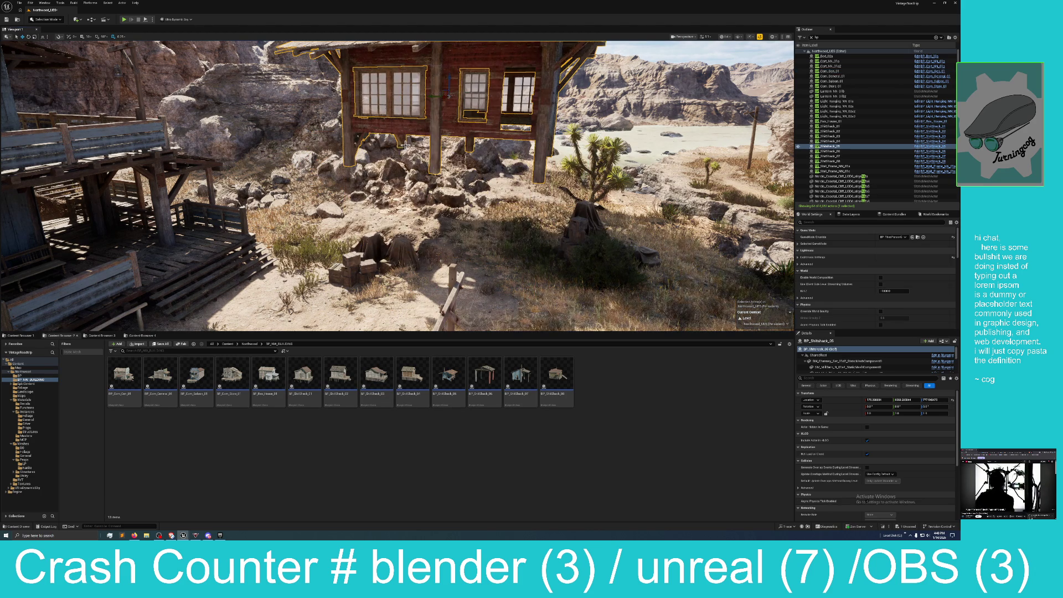
{"action": "left_click", "coordinate": [31, 3]}
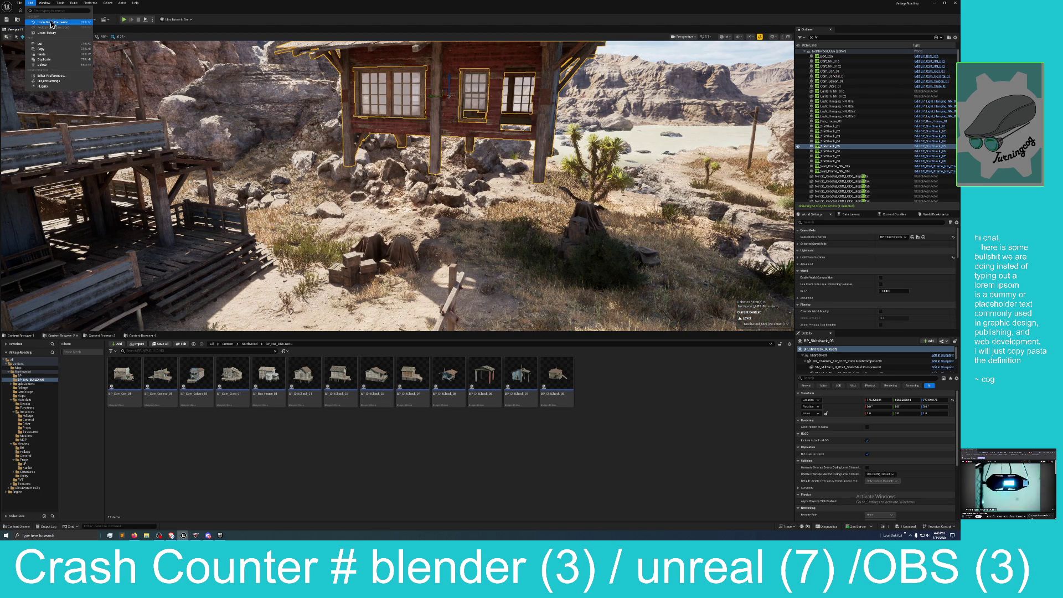
{"action": "left_click", "coordinate": [51, 22]}
Fly past the cabin to the water tower, select it, and drop the view low
{"action": "key", "text": "w"}
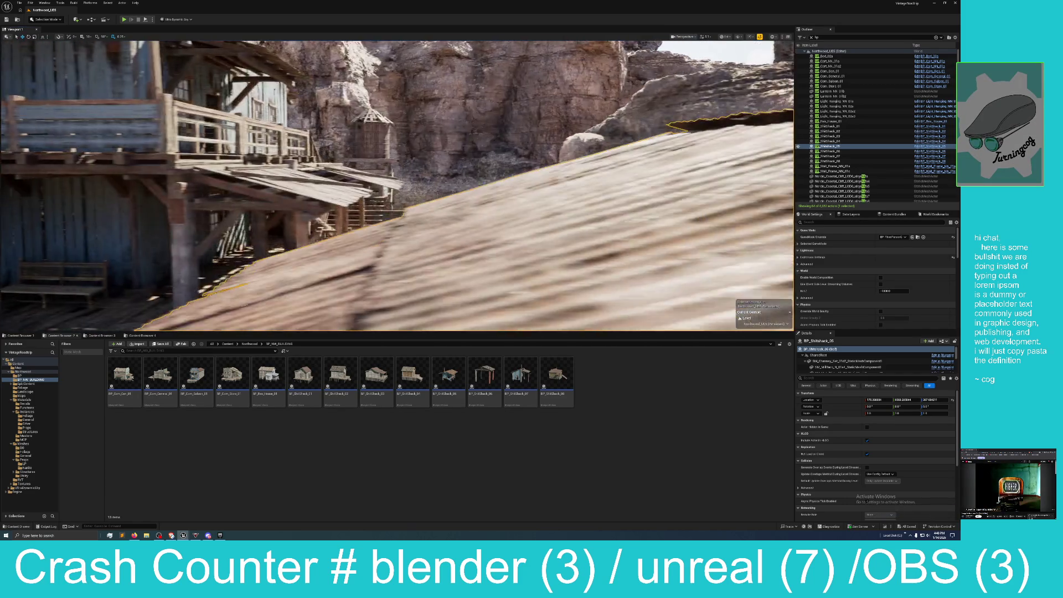
{"action": "key", "text": "w"}
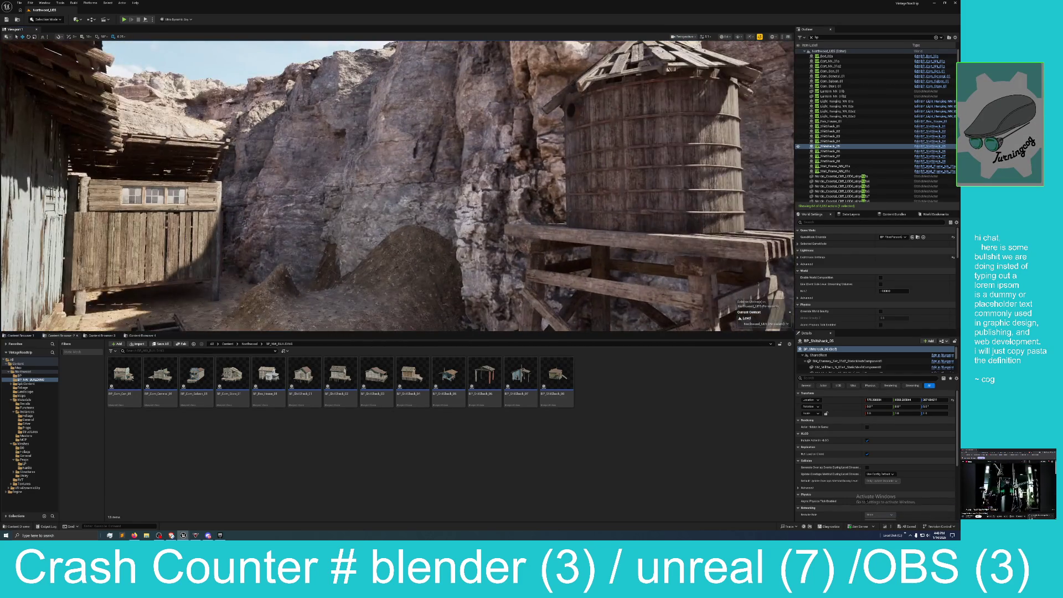
{"action": "key", "text": "s"}
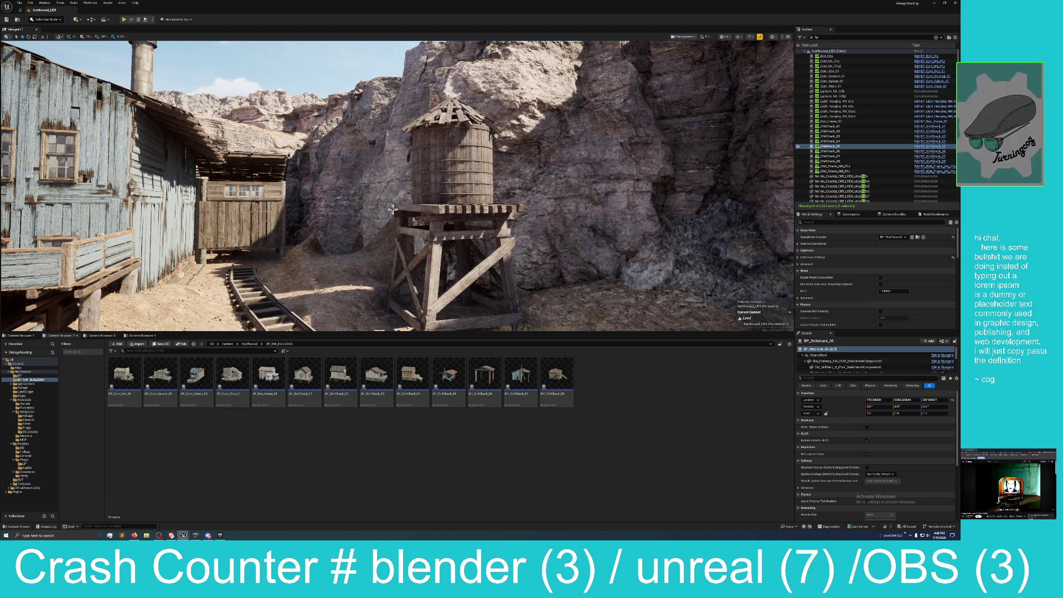
{"action": "left_click", "coordinate": [444, 151]}
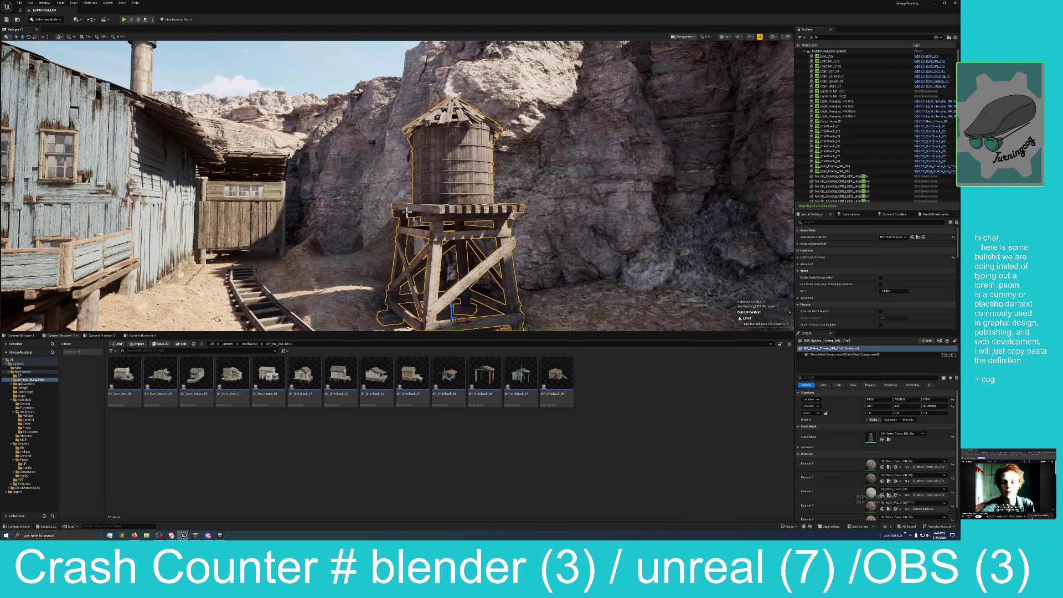
{"action": "mouse_move", "coordinate": [339, 227]}
{"action": "left_mouse_down"}
{"action": "mouse_move", "coordinate": [298, 177]}
{"action": "mouse_move", "coordinate": [326, 199]}
{"action": "mouse_move", "coordinate": [334, 224]}
{"action": "left_mouse_up"}
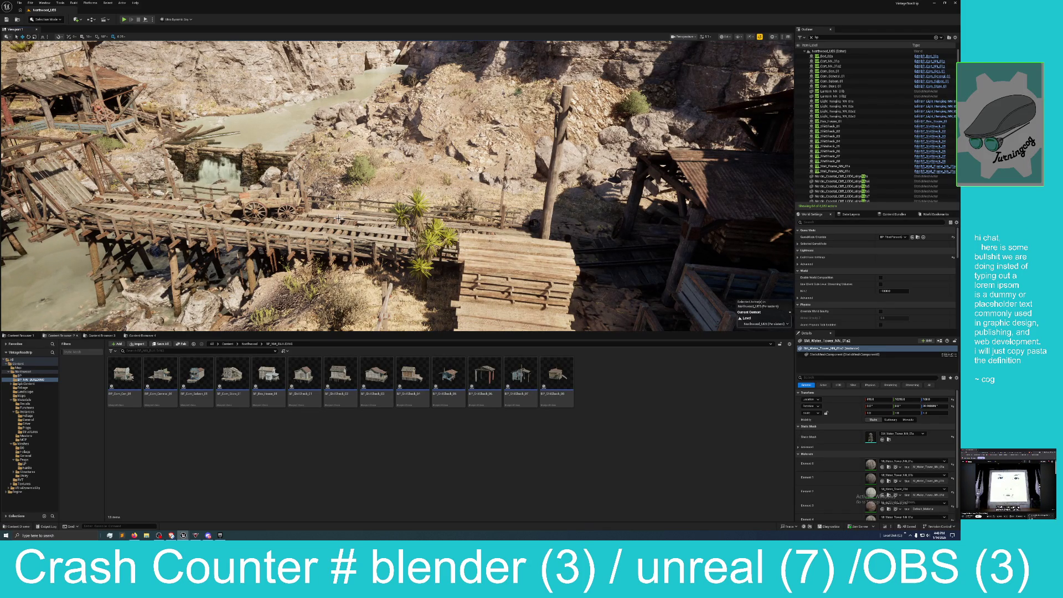
Fly from the bridge and lumber up close to the red waterwheel mill, then pull back to see it whole
{"action": "left_click_drag", "start_coordinate": [339, 219], "coordinate": [346, 215]}
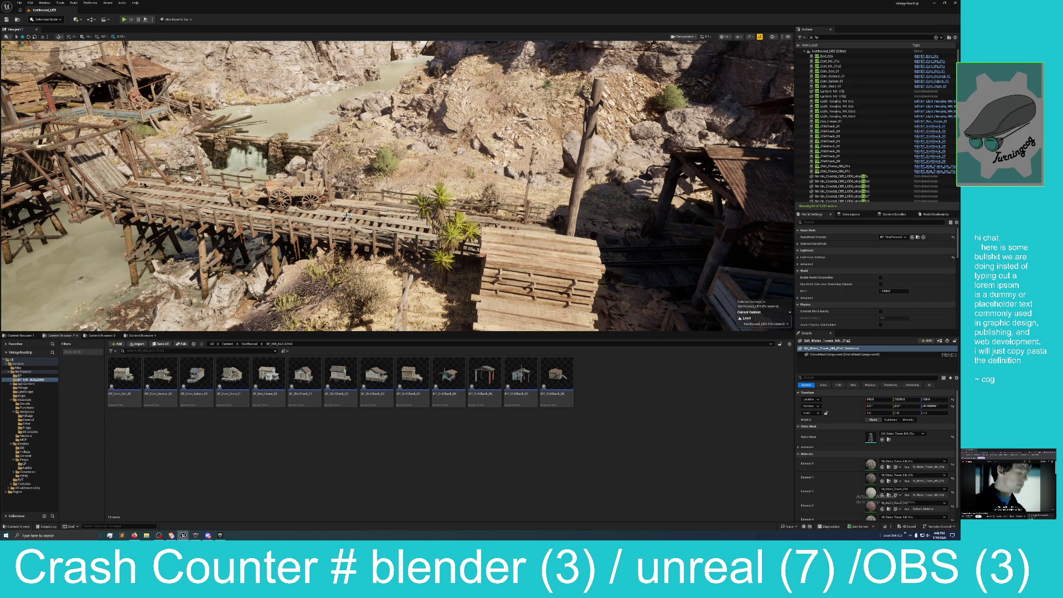
{"action": "mouse_move", "coordinate": [347, 215]}
{"action": "left_mouse_down"}
{"action": "mouse_move", "coordinate": [310, 216]}
{"action": "mouse_move", "coordinate": [381, 205]}
{"action": "mouse_move", "coordinate": [347, 215]}
{"action": "left_mouse_up"}
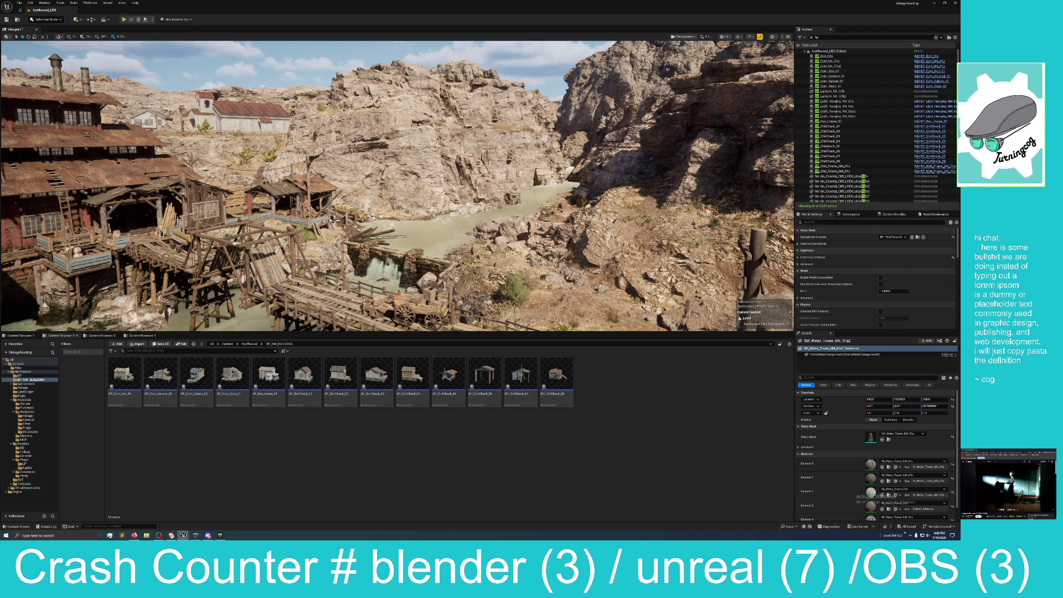
{"action": "mouse_move", "coordinate": [331, 217]}
{"action": "left_mouse_down"}
{"action": "mouse_move", "coordinate": [274, 205]}
{"action": "mouse_move", "coordinate": [331, 227]}
{"action": "mouse_move", "coordinate": [331, 217]}
{"action": "left_mouse_up"}
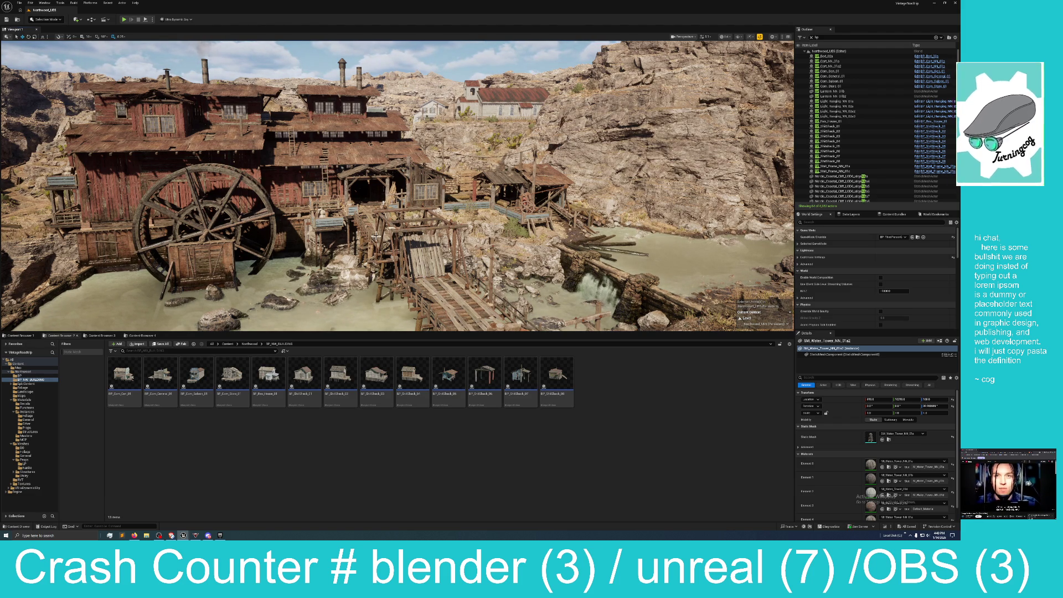
{"action": "mouse_move", "coordinate": [381, 217]}
{"action": "left_mouse_down"}
{"action": "mouse_move", "coordinate": [363, 243]}
{"action": "mouse_move", "coordinate": [443, 247]}
{"action": "mouse_move", "coordinate": [376, 242]}
{"action": "mouse_move", "coordinate": [372, 226]}
{"action": "mouse_move", "coordinate": [396, 237]}
{"action": "left_mouse_up"}
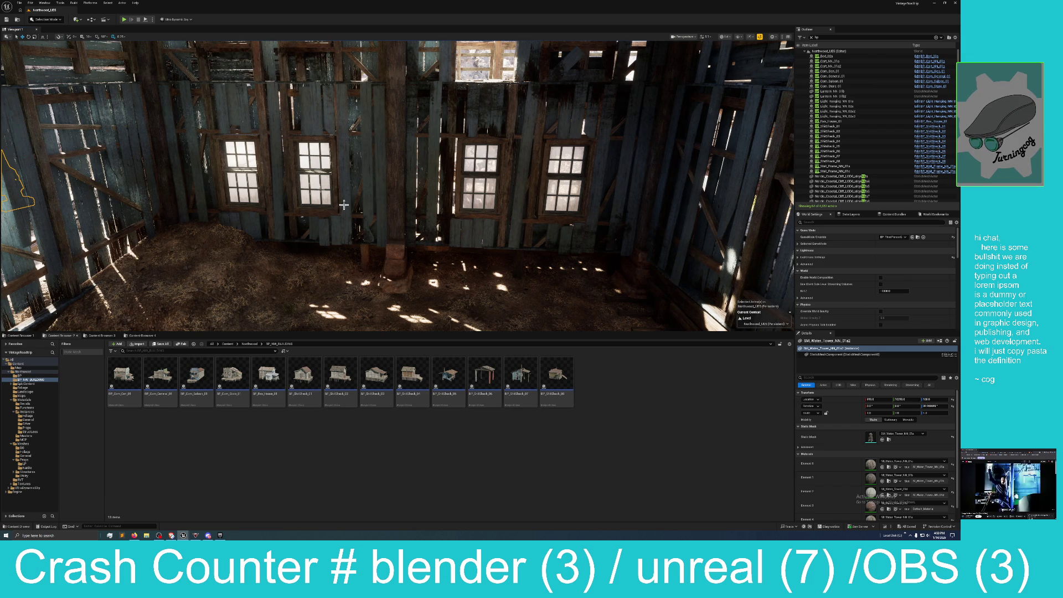
Select the gable, right, left and upper-left wall sections plus the floor post, and frame them with F
{"action": "mouse_move", "coordinate": [344, 150]}
{"action": "left_mouse_down"}
{"action": "mouse_move", "coordinate": [338, 138]}
{"action": "mouse_move", "coordinate": [344, 149]}
{"action": "left_mouse_up"}
{"action": "left_click", "coordinate": [343, 149]}
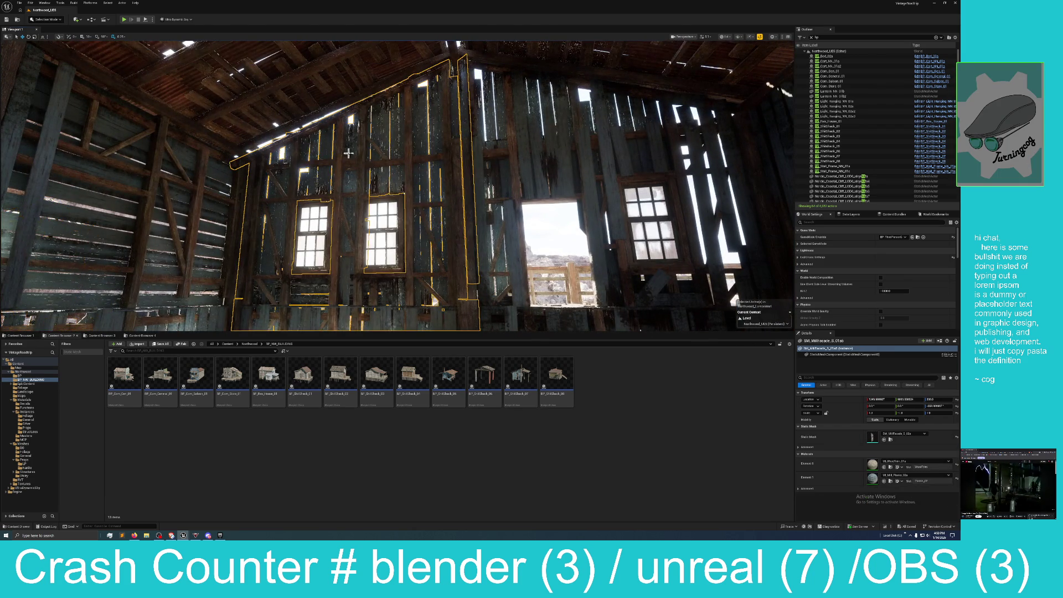
{"action": "left_click", "coordinate": [460, 180], "text": "ctrl"}
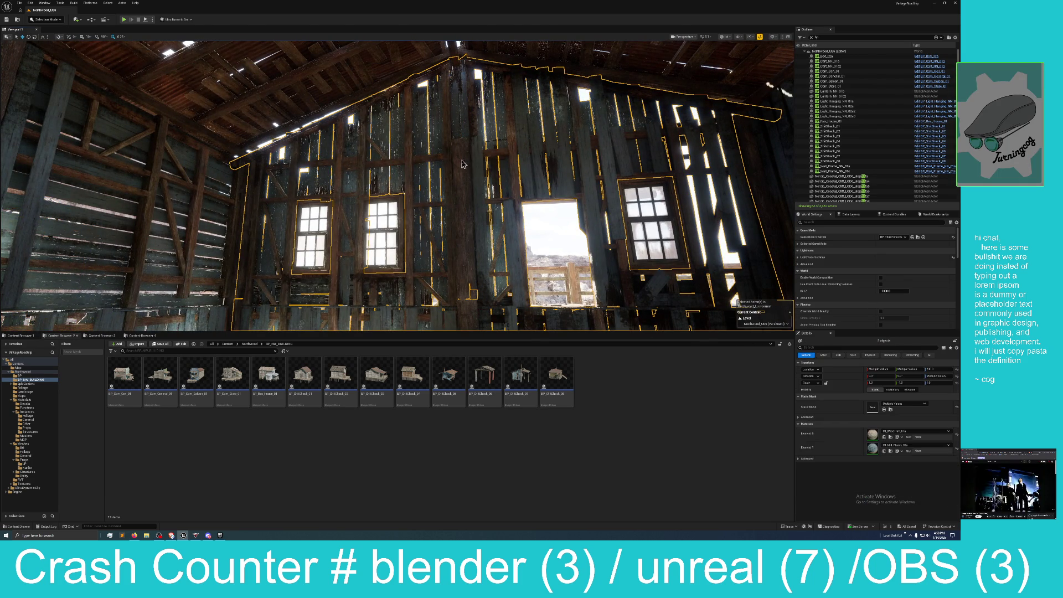
{"action": "left_click_drag", "start_coordinate": [462, 184], "coordinate": [482, 285]}
{"action": "left_click", "coordinate": [481, 294], "text": "ctrl"}
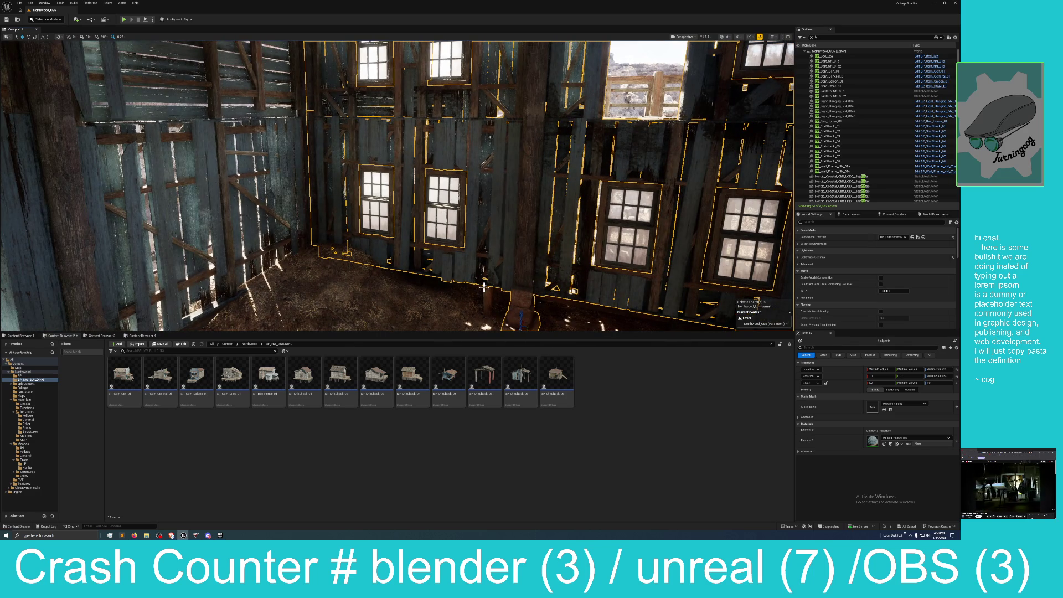
{"action": "left_click", "coordinate": [264, 136], "text": "ctrl"}
{"action": "left_click", "coordinate": [262, 73], "text": "ctrl"}
{"action": "key", "text": "f"}
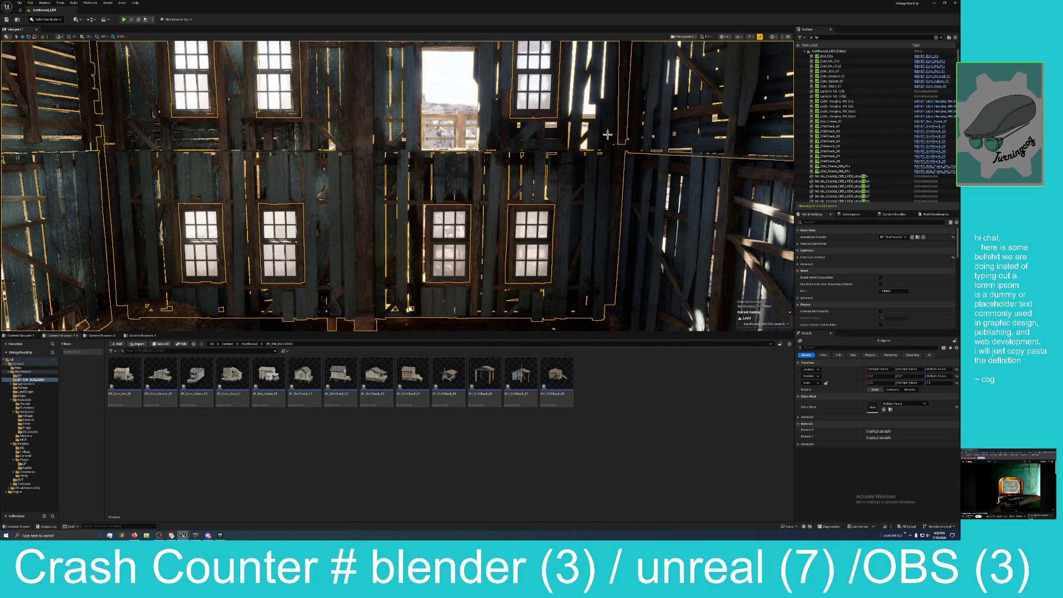
Add the staircase piece to the selection and fly through the wall into the interior
{"action": "left_click_drag", "start_coordinate": [632, 128], "coordinate": [580, 170]}
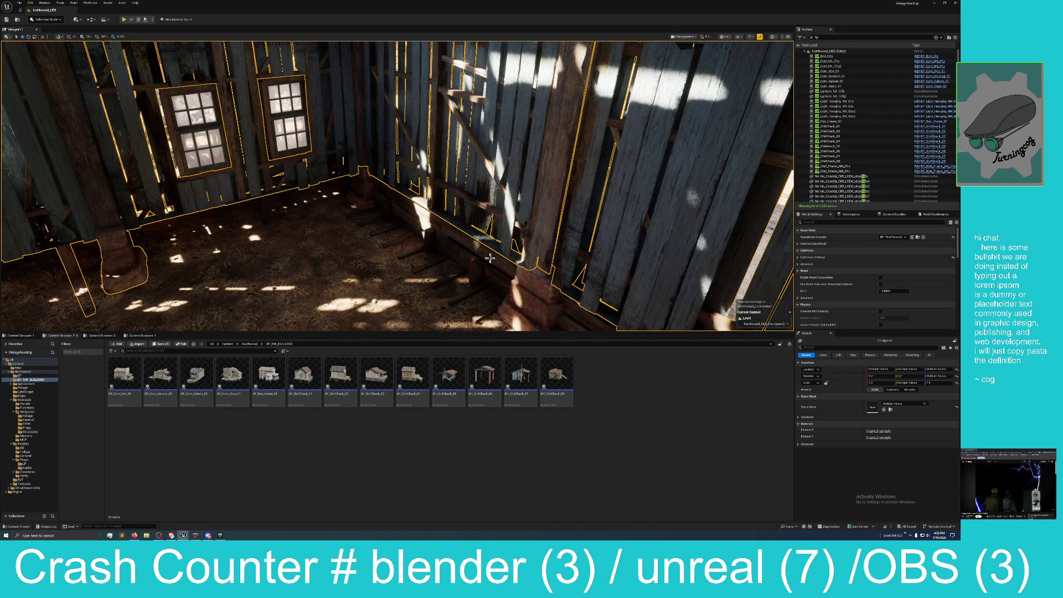
{"action": "scroll", "coordinate": [490, 258], "scroll_direction": "up", "scroll_amount": 2}
{"action": "left_click", "coordinate": [465, 243], "text": "ctrl"}
{"action": "mouse_move", "coordinate": [472, 232]}
{"action": "left_mouse_down"}
{"action": "mouse_move", "coordinate": [460, 210]}
{"action": "mouse_move", "coordinate": [476, 238]}
{"action": "mouse_move", "coordinate": [457, 213]}
{"action": "mouse_move", "coordinate": [414, 207]}
{"action": "mouse_move", "coordinate": [480, 191]}
{"action": "mouse_move", "coordinate": [581, 191]}
{"action": "mouse_move", "coordinate": [685, 162]}
{"action": "mouse_move", "coordinate": [644, 113]}
{"action": "left_mouse_up"}
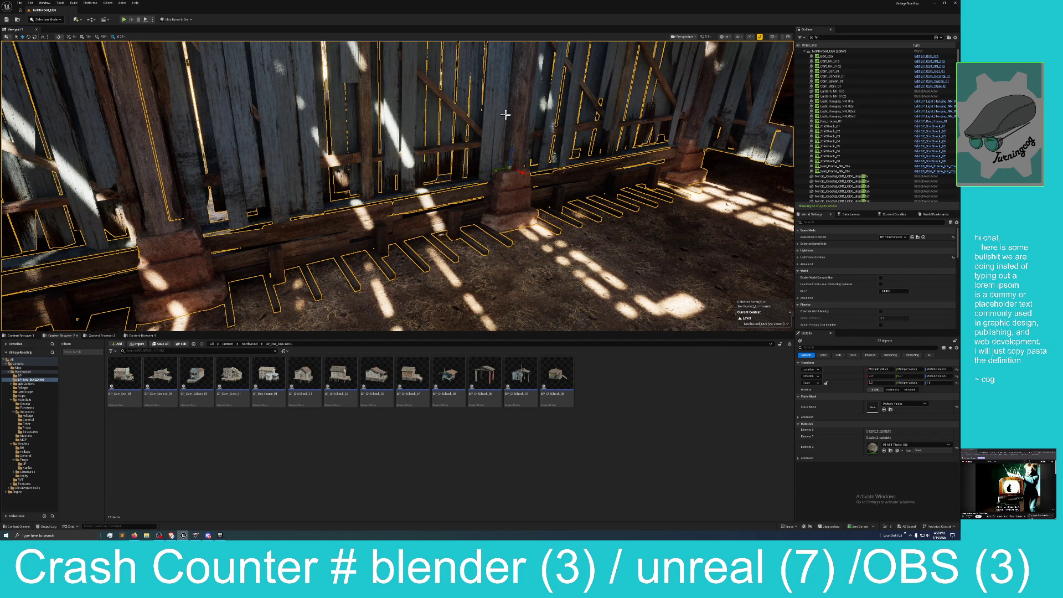
{"action": "left_click_drag", "start_coordinate": [156, 167], "coordinate": [128, 167]}
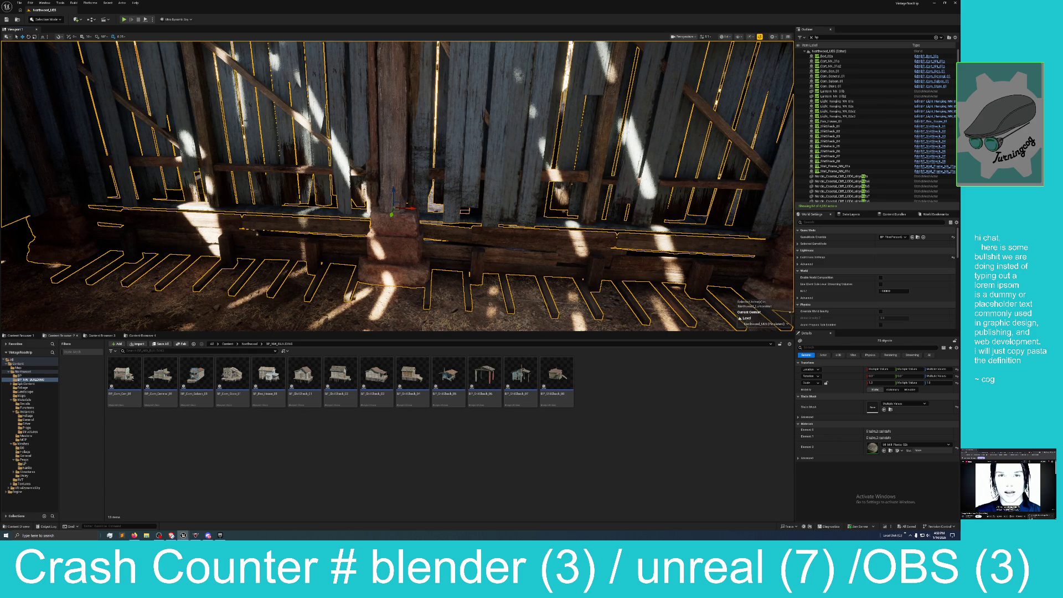
{"action": "mouse_move", "coordinate": [129, 167]}
{"action": "left_mouse_down"}
{"action": "mouse_move", "coordinate": [128, 135]}
{"action": "mouse_move", "coordinate": [248, 158]}
{"action": "mouse_move", "coordinate": [517, 158]}
{"action": "left_mouse_up"}
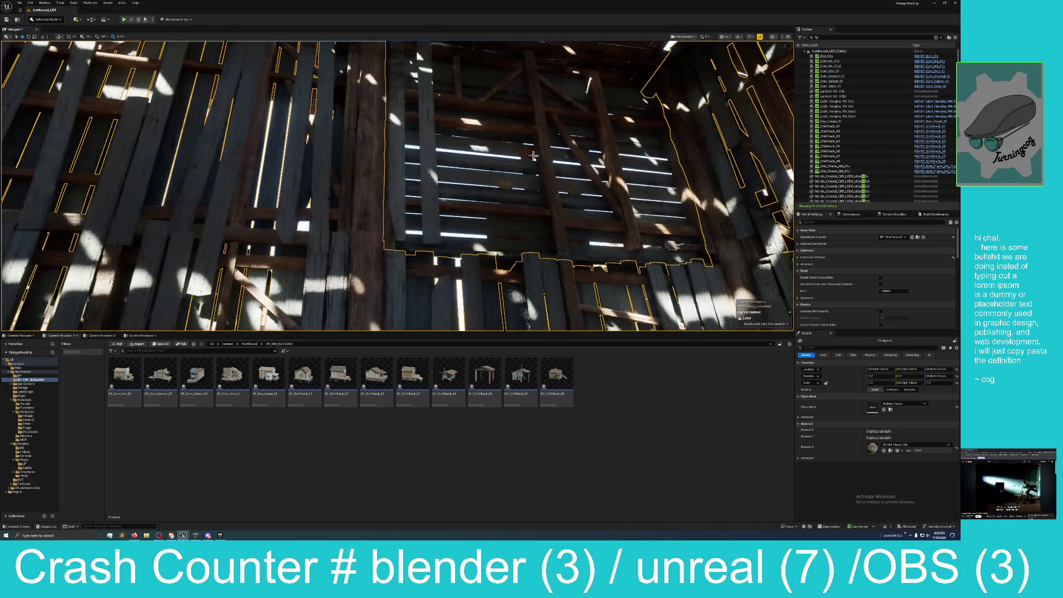
Add the slatted back wall, post base, bench and floor planks to the selection
{"action": "left_click", "coordinate": [443, 160], "text": "ctrl"}
{"action": "key", "text": "f"}
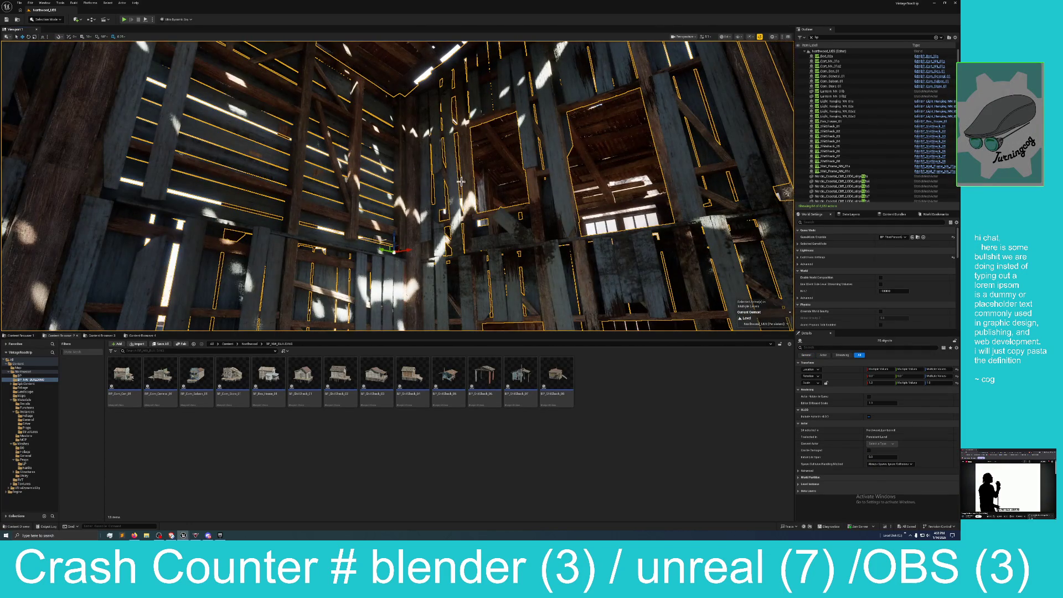
{"action": "mouse_move", "coordinate": [568, 161]}
{"action": "left_mouse_down"}
{"action": "mouse_move", "coordinate": [488, 195]}
{"action": "mouse_move", "coordinate": [492, 129]}
{"action": "mouse_move", "coordinate": [586, 148]}
{"action": "left_mouse_up"}
{"action": "left_click", "coordinate": [486, 160], "text": "ctrl"}
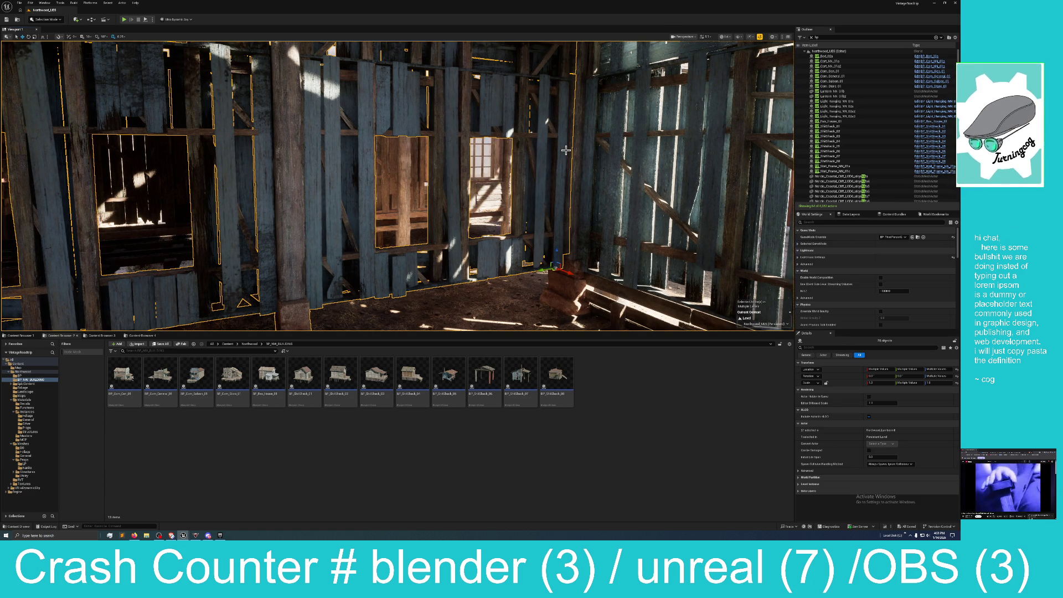
{"action": "mouse_move", "coordinate": [392, 135]}
{"action": "left_mouse_down"}
{"action": "mouse_move", "coordinate": [425, 195]}
{"action": "mouse_move", "coordinate": [464, 188]}
{"action": "mouse_move", "coordinate": [488, 216]}
{"action": "mouse_move", "coordinate": [488, 274]}
{"action": "mouse_move", "coordinate": [556, 235]}
{"action": "mouse_move", "coordinate": [546, 227]}
{"action": "left_mouse_up"}
{"action": "left_click", "coordinate": [487, 216], "text": "ctrl"}
{"action": "left_click", "coordinate": [569, 245], "text": "ctrl"}
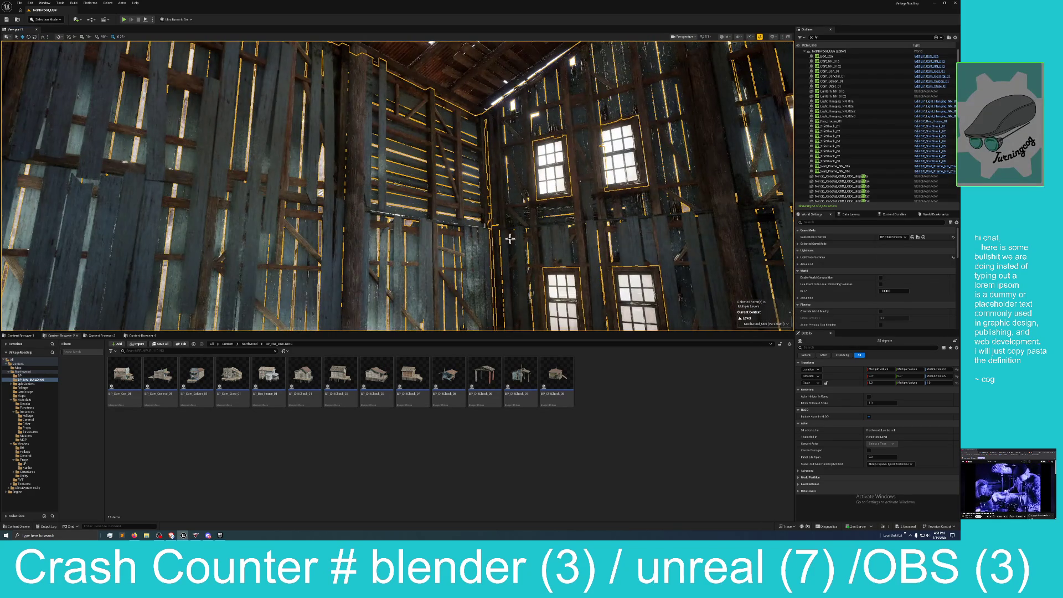
Look up at the roof framing, adding one roof beam, removing others, then adding another roof piece
{"action": "mouse_move", "coordinate": [345, 131]}
{"action": "left_mouse_down"}
{"action": "mouse_move", "coordinate": [332, 99]}
{"action": "mouse_move", "coordinate": [310, 86]}
{"action": "left_mouse_up"}
{"action": "left_click", "coordinate": [304, 146], "text": "ctrl"}
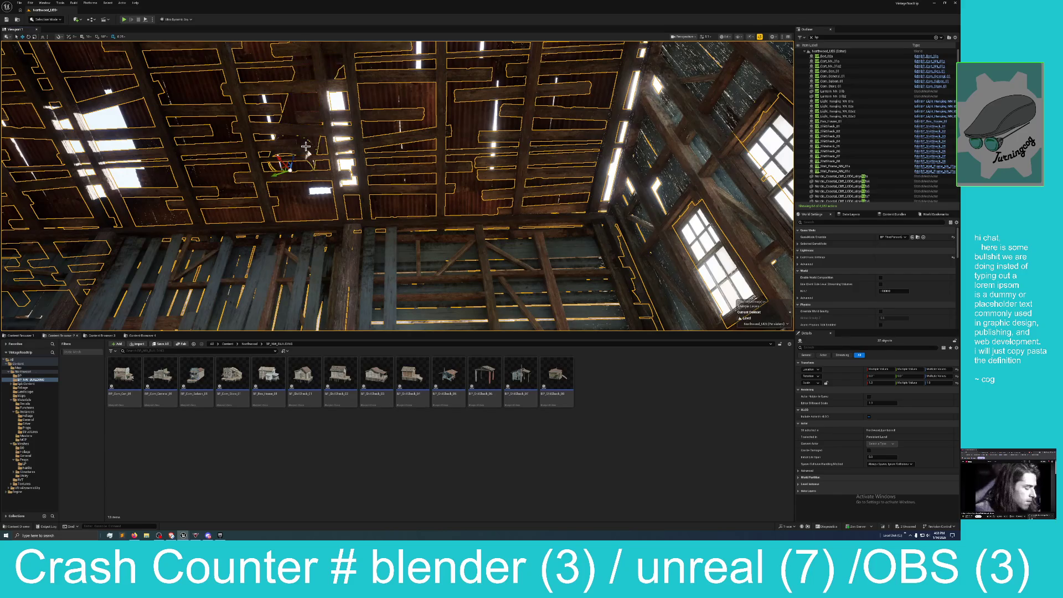
{"action": "left_click", "coordinate": [393, 98], "text": "ctrl"}
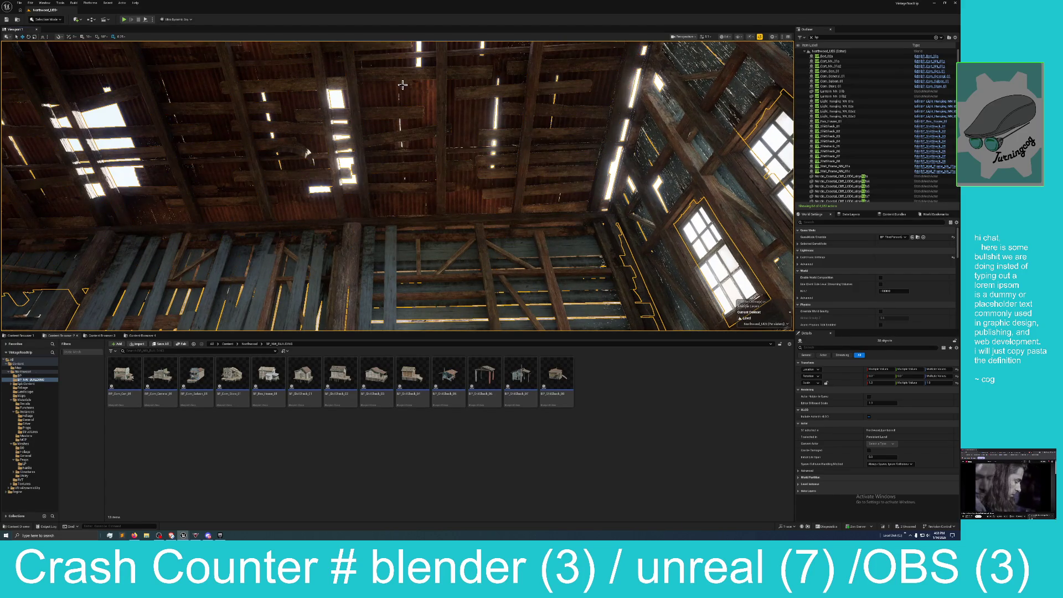
{"action": "left_click_drag", "start_coordinate": [282, 165], "coordinate": [249, 188]}
{"action": "left_click_drag", "start_coordinate": [235, 147], "coordinate": [284, 149]}
{"action": "left_click", "coordinate": [288, 124], "text": "ctrl"}
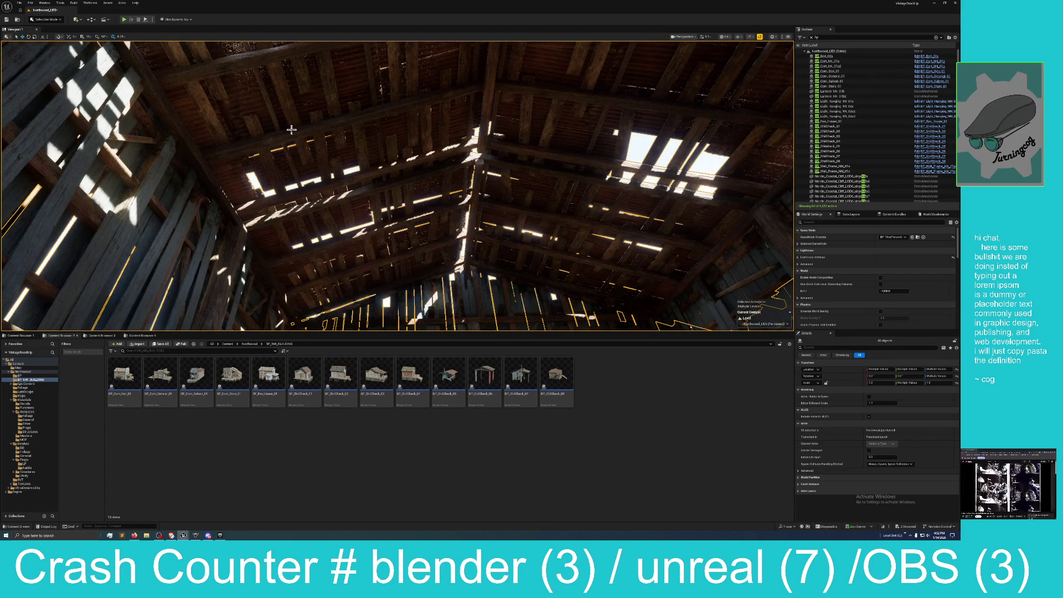
{"action": "mouse_move", "coordinate": [344, 213]}
{"action": "left_mouse_down"}
{"action": "mouse_move", "coordinate": [357, 285]}
{"action": "mouse_move", "coordinate": [409, 238]}
{"action": "mouse_move", "coordinate": [419, 177]}
{"action": "mouse_move", "coordinate": [419, 189]}
{"action": "mouse_move", "coordinate": [392, 195]}
{"action": "left_mouse_up"}
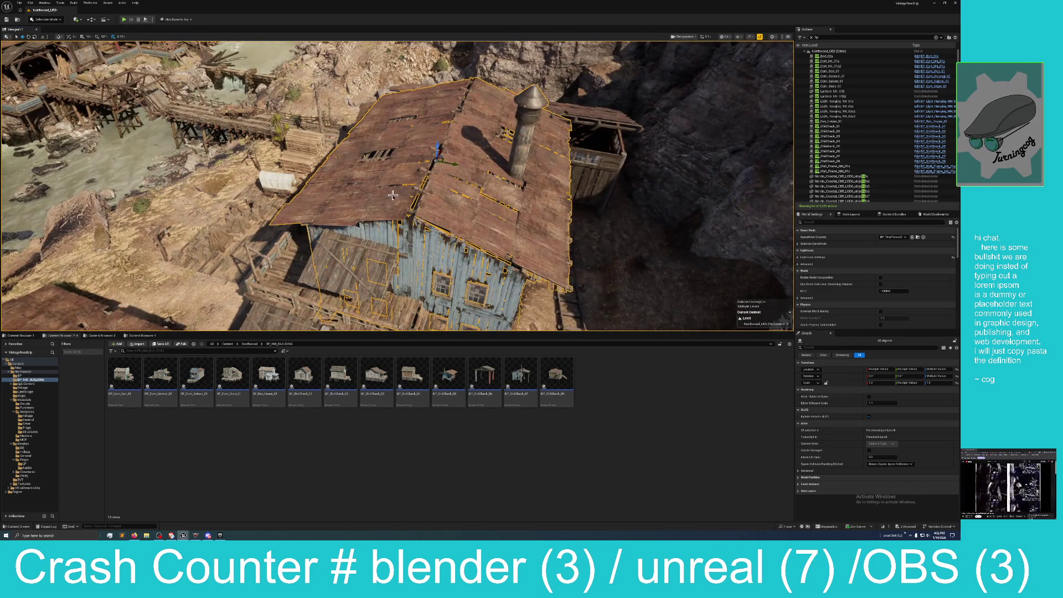
Add the blue building's window, door area, wall piece and porch window, drop one piece, and frame with F
{"action": "left_click_drag", "start_coordinate": [358, 269], "coordinate": [376, 214]}
{"action": "left_click", "coordinate": [423, 227], "text": "ctrl"}
{"action": "left_click", "coordinate": [427, 262], "text": "ctrl"}
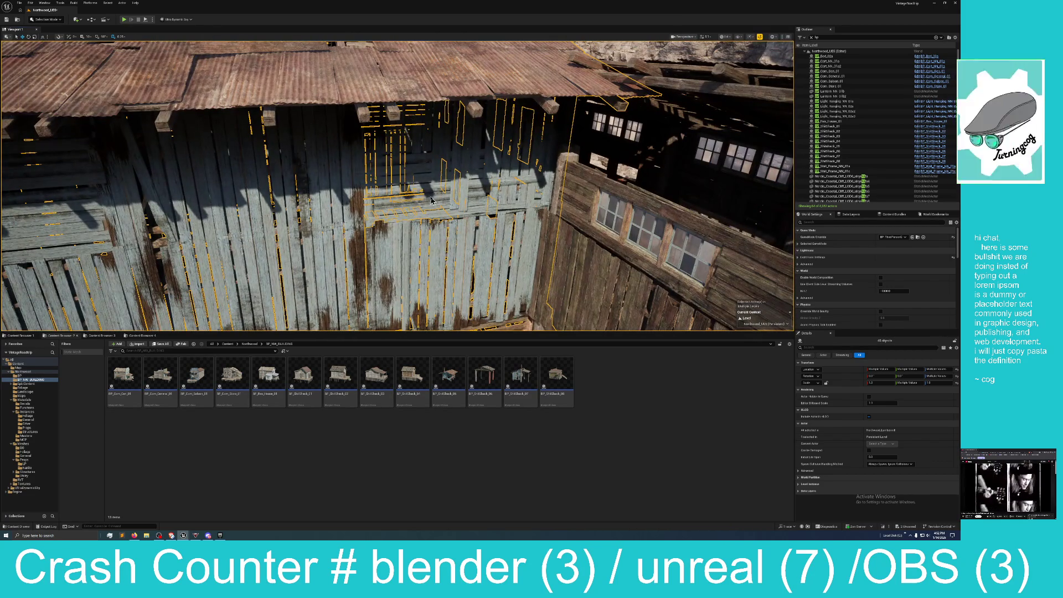
{"action": "left_click", "coordinate": [429, 236], "text": "ctrl"}
{"action": "key", "text": "f"}
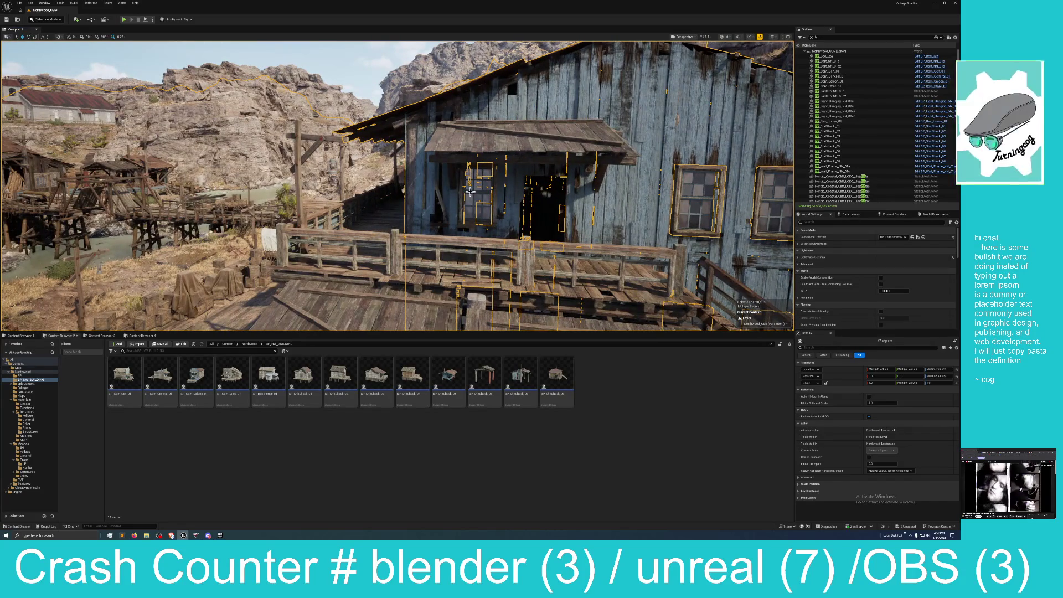
{"action": "left_click", "coordinate": [476, 200], "text": "ctrl"}
{"action": "left_click", "coordinate": [459, 160], "text": "ctrl"}
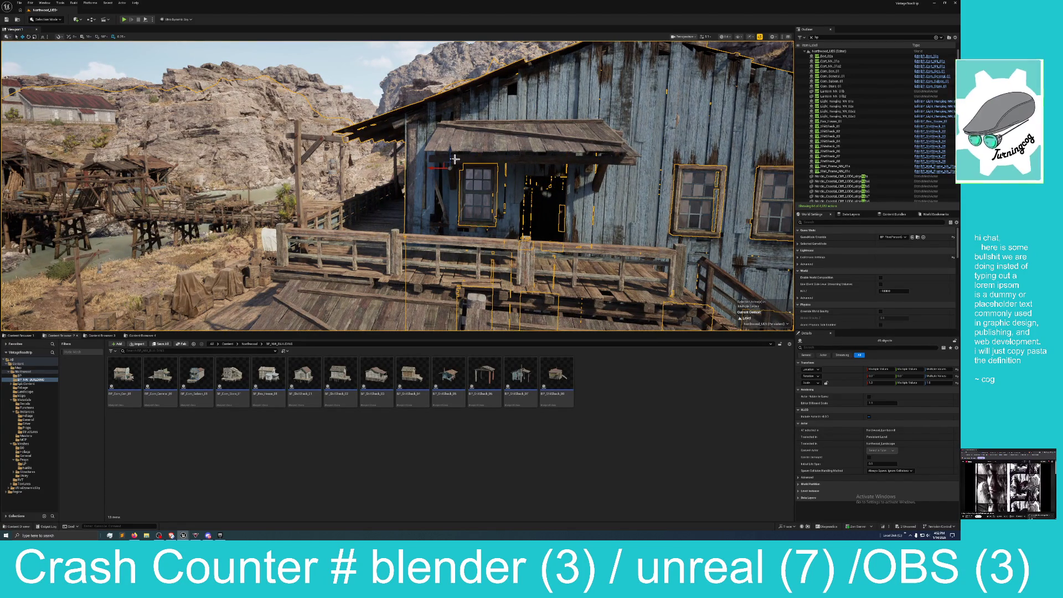
{"action": "key", "text": "f"}
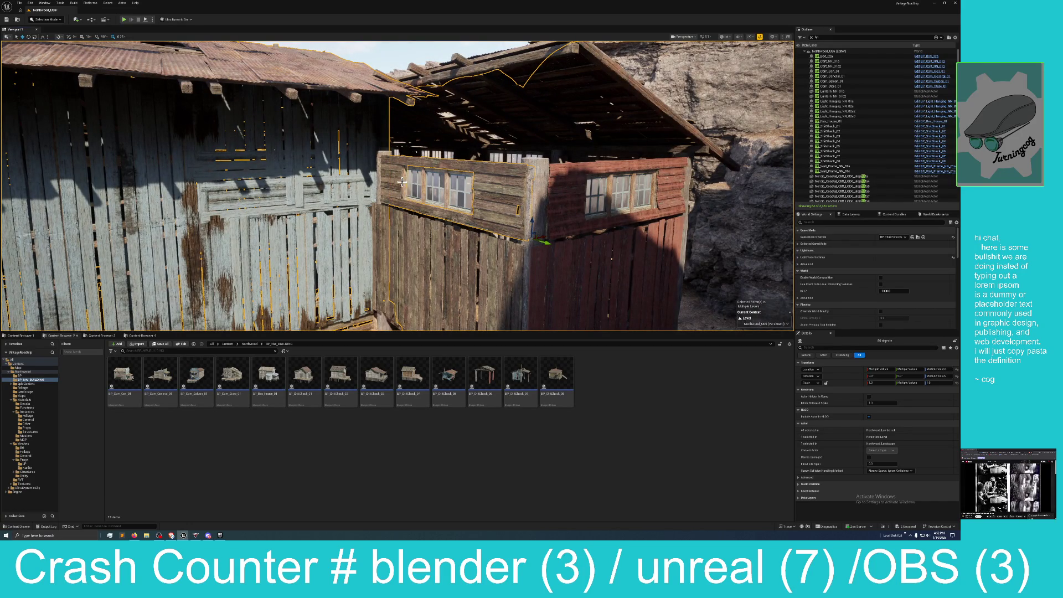
Add the red shack's walls, the lower left wall boards and the sloping roof plank to the selection
{"action": "left_click", "coordinate": [534, 204], "text": "ctrl"}
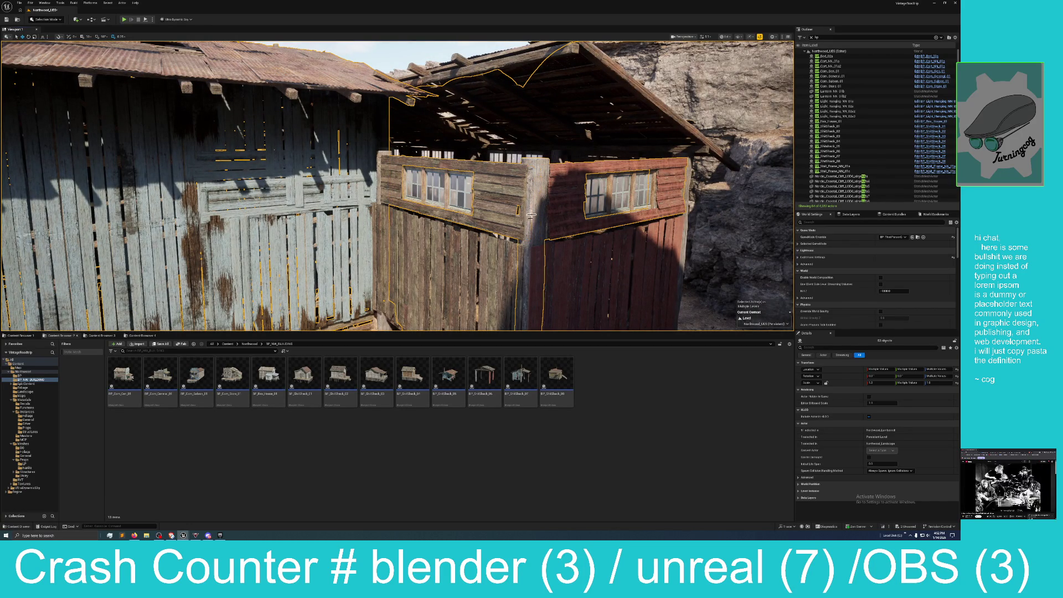
{"action": "left_click", "coordinate": [397, 233], "text": "ctrl"}
{"action": "left_click", "coordinate": [581, 254], "text": "ctrl"}
{"action": "mouse_move", "coordinate": [684, 217]}
{"action": "left_mouse_down"}
{"action": "mouse_move", "coordinate": [647, 193]}
{"action": "mouse_move", "coordinate": [644, 169]}
{"action": "left_mouse_up"}
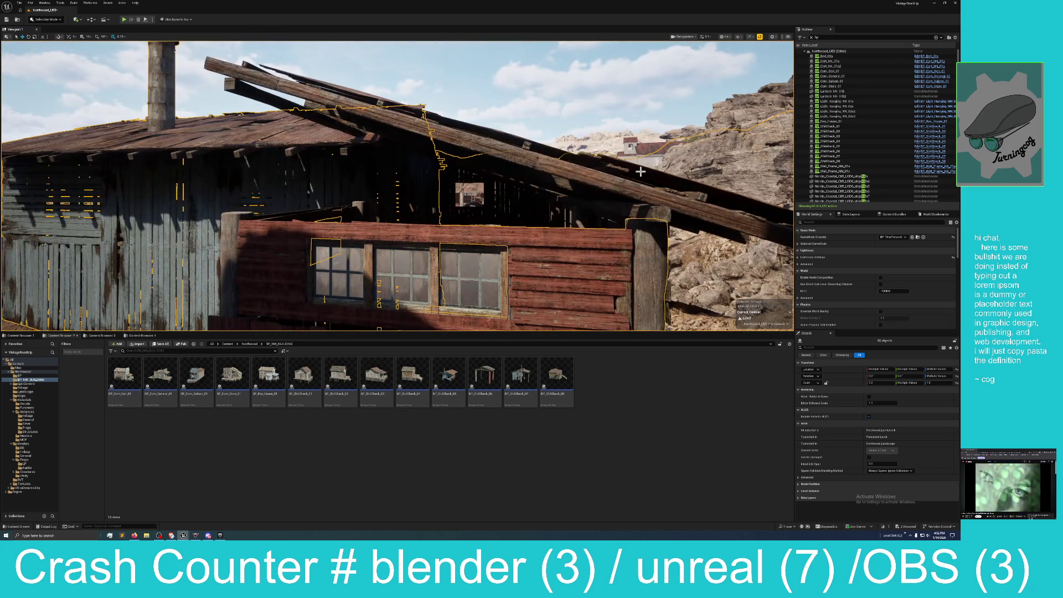
{"action": "left_click", "coordinate": [598, 181], "text": "ctrl"}
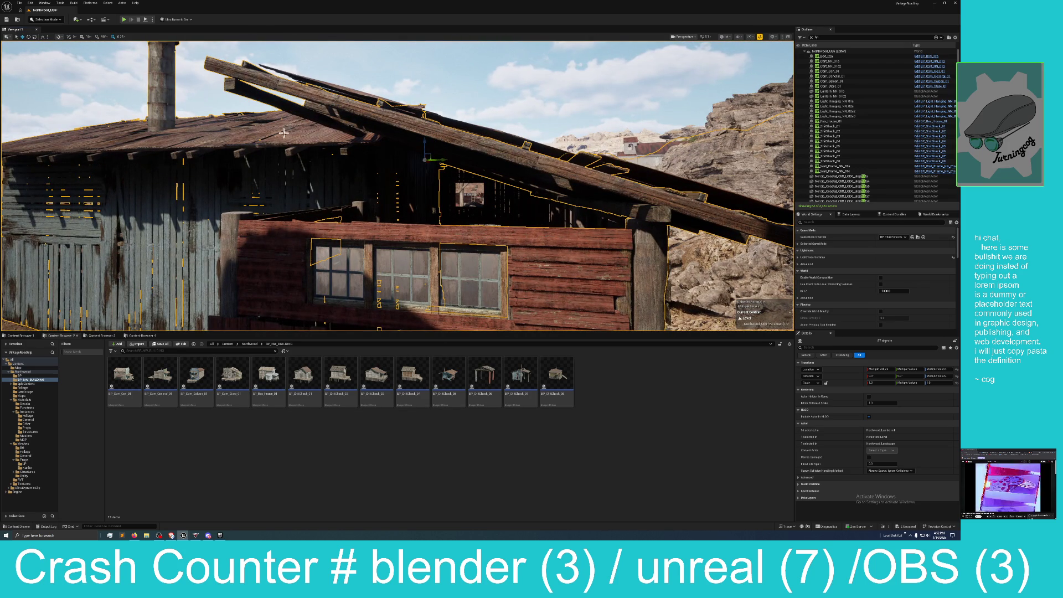
{"action": "mouse_move", "coordinate": [246, 198]}
{"action": "left_mouse_down"}
{"action": "mouse_move", "coordinate": [222, 199]}
{"action": "mouse_move", "coordinate": [211, 194]}
{"action": "mouse_move", "coordinate": [222, 183]}
{"action": "mouse_move", "coordinate": [196, 176]}
{"action": "left_mouse_up"}
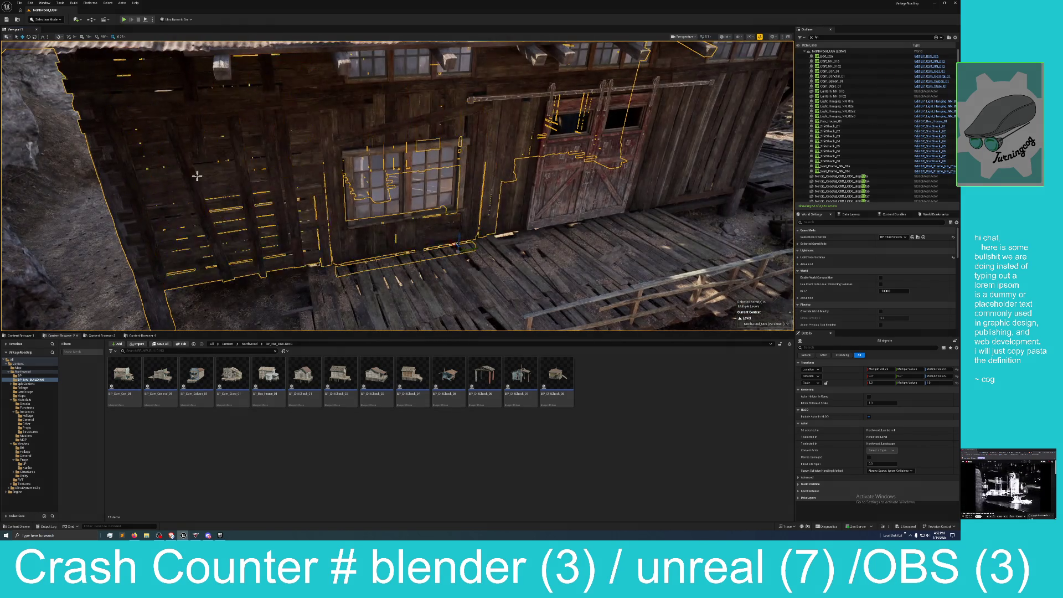
Add the shack's window, wall, door, barn door and right wall pieces to the selection
{"action": "left_click_drag", "start_coordinate": [145, 215], "coordinate": [131, 219]}
{"action": "left_click", "coordinate": [404, 186], "text": "ctrl"}
{"action": "left_click", "coordinate": [515, 152], "text": "ctrl"}
{"action": "left_click", "coordinate": [609, 174], "text": "ctrl"}
{"action": "left_click", "coordinate": [668, 151], "text": "ctrl"}
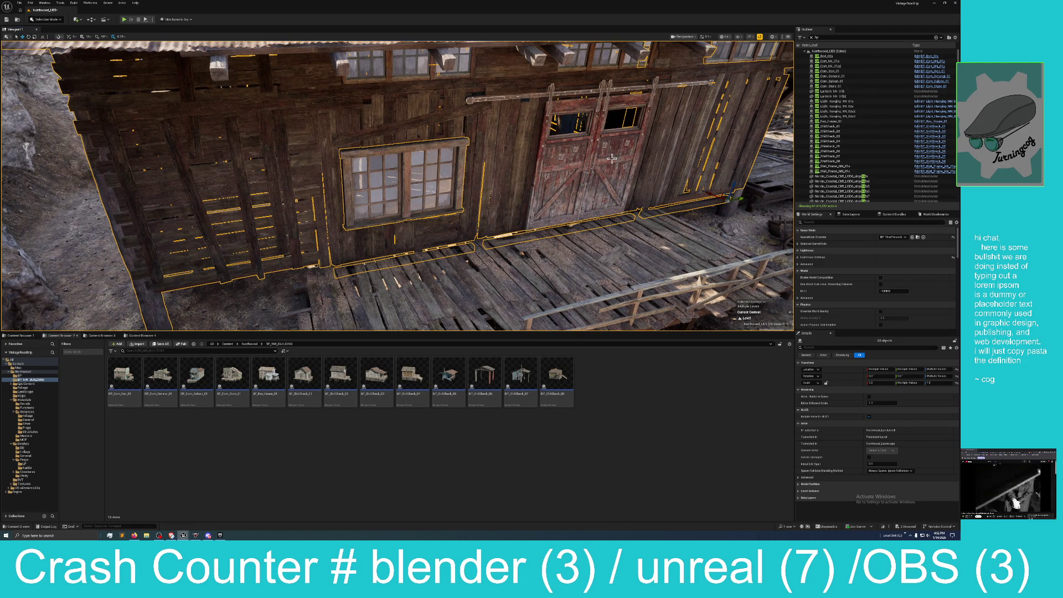
Add the porch deck, railing, porch stairs and another railing piece to the selection
{"action": "mouse_move", "coordinate": [599, 158]}
{"action": "left_mouse_down"}
{"action": "mouse_move", "coordinate": [686, 227]}
{"action": "mouse_move", "coordinate": [661, 277]}
{"action": "mouse_move", "coordinate": [553, 162]}
{"action": "left_mouse_up"}
{"action": "left_click", "coordinate": [339, 233], "text": "ctrl"}
{"action": "left_click", "coordinate": [304, 239], "text": "ctrl"}
{"action": "left_click", "coordinate": [389, 272], "text": "ctrl"}
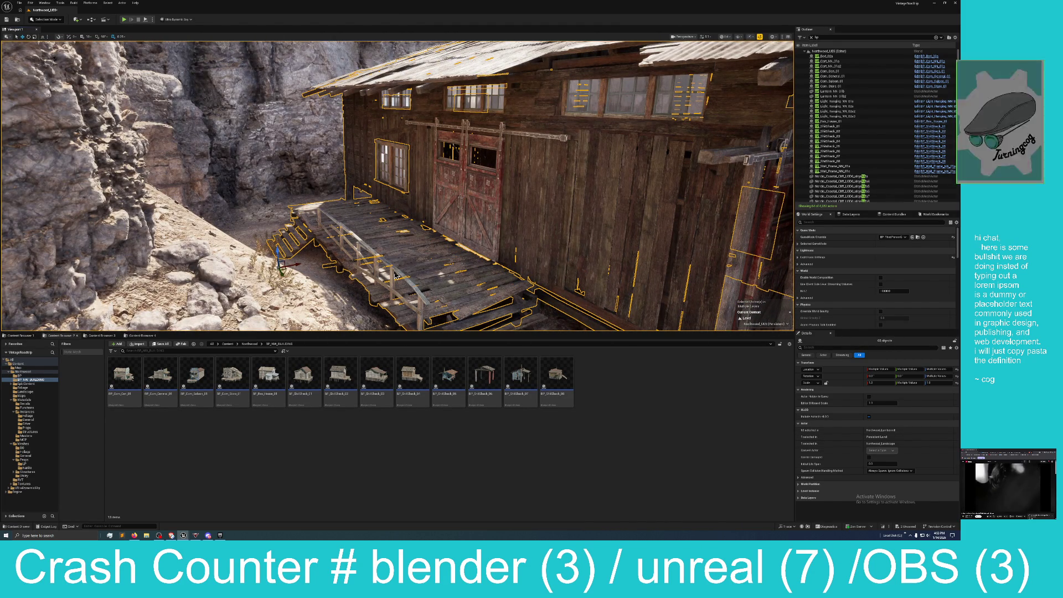
From another side, add more porch, deck and roof pieces, the rail track and its post
{"action": "left_click_drag", "start_coordinate": [490, 325], "coordinate": [443, 315]}
{"action": "left_click", "coordinate": [337, 213], "text": "ctrl"}
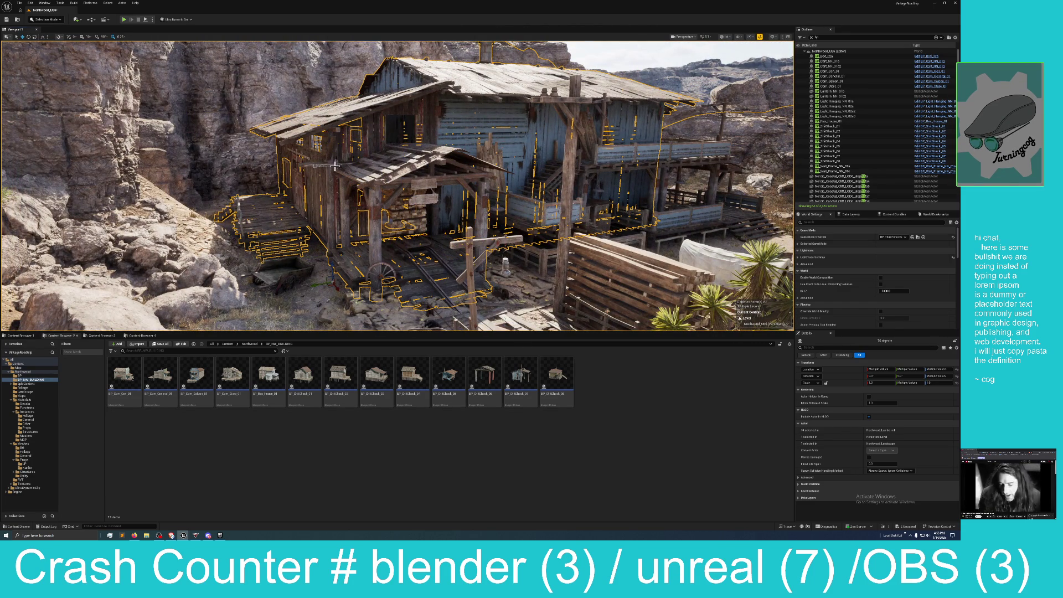
{"action": "left_click", "coordinate": [359, 125], "text": "ctrl"}
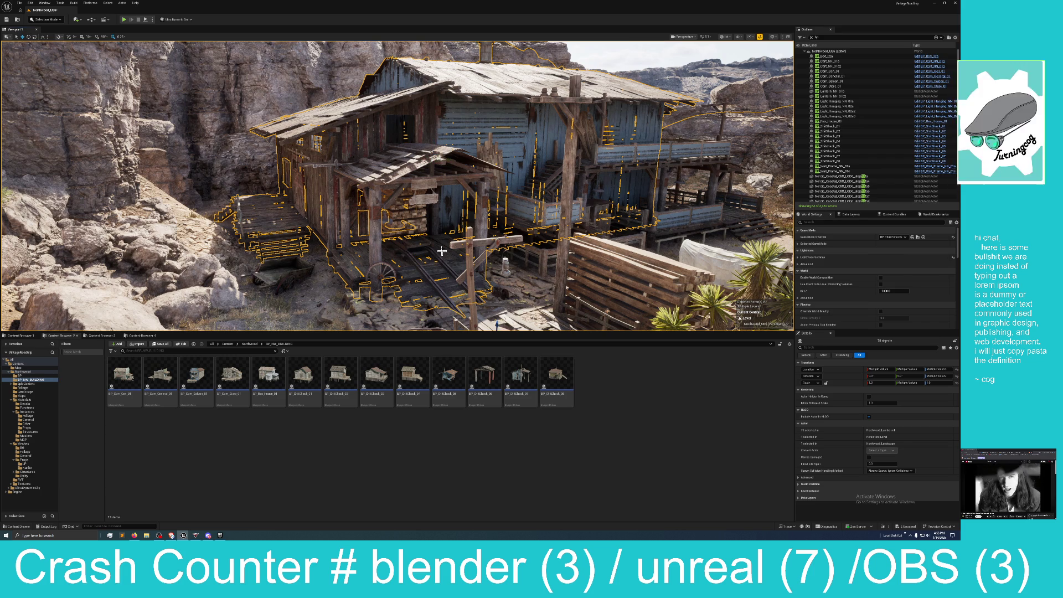
{"action": "left_click", "coordinate": [426, 268], "text": "ctrl"}
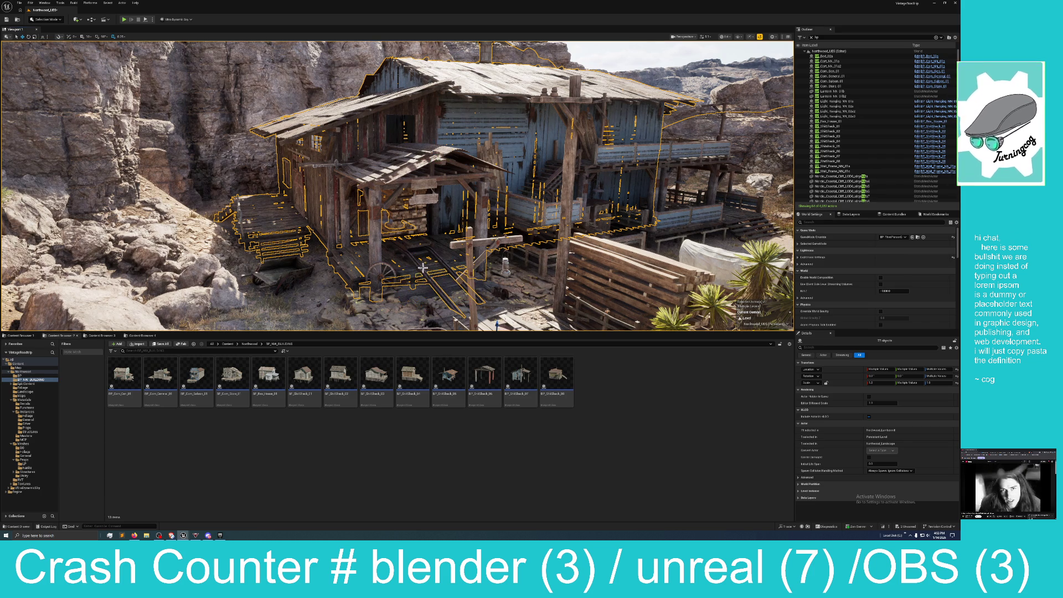
{"action": "left_click", "coordinate": [412, 259], "text": "ctrl"}
Add the front shed roof, railing and post near the stairs, then frame the selection
{"action": "scroll", "coordinate": [397, 186], "scroll_direction": "up", "scroll_amount": 10}
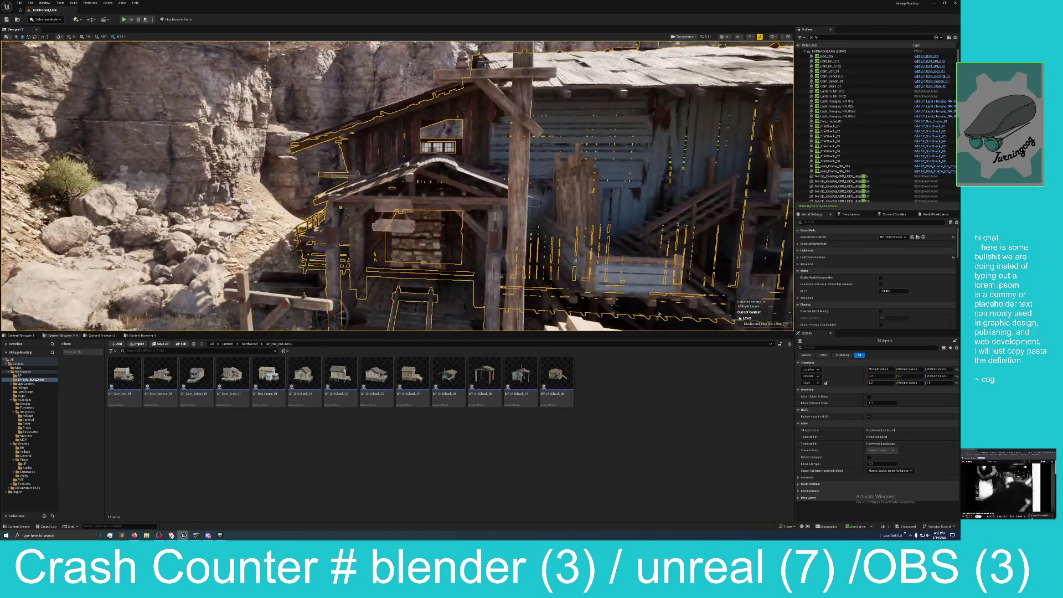
{"action": "left_click_drag", "start_coordinate": [387, 210], "coordinate": [418, 209]}
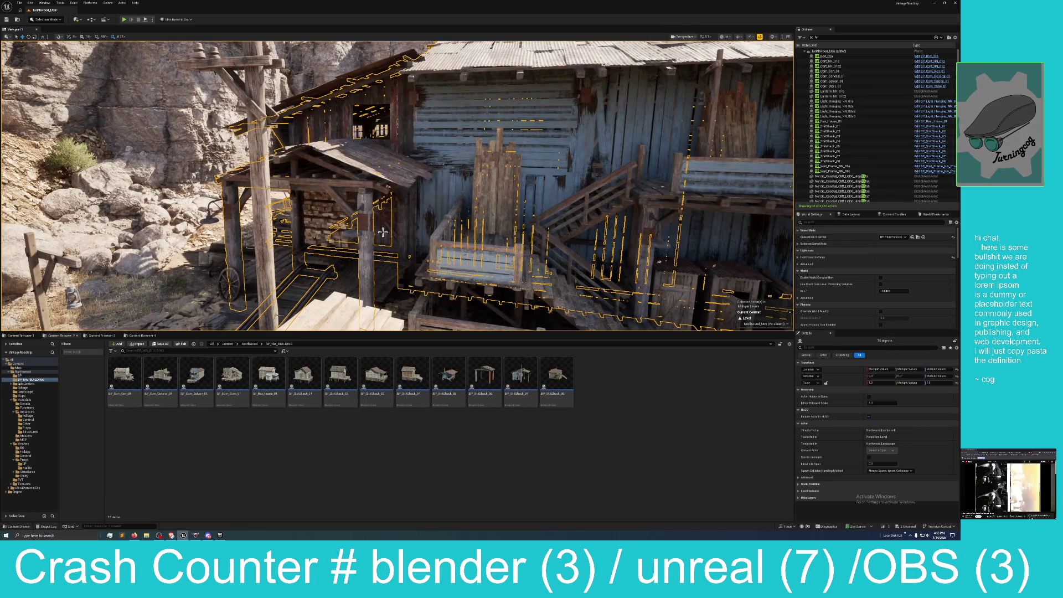
{"action": "left_click", "coordinate": [377, 160], "text": "ctrl"}
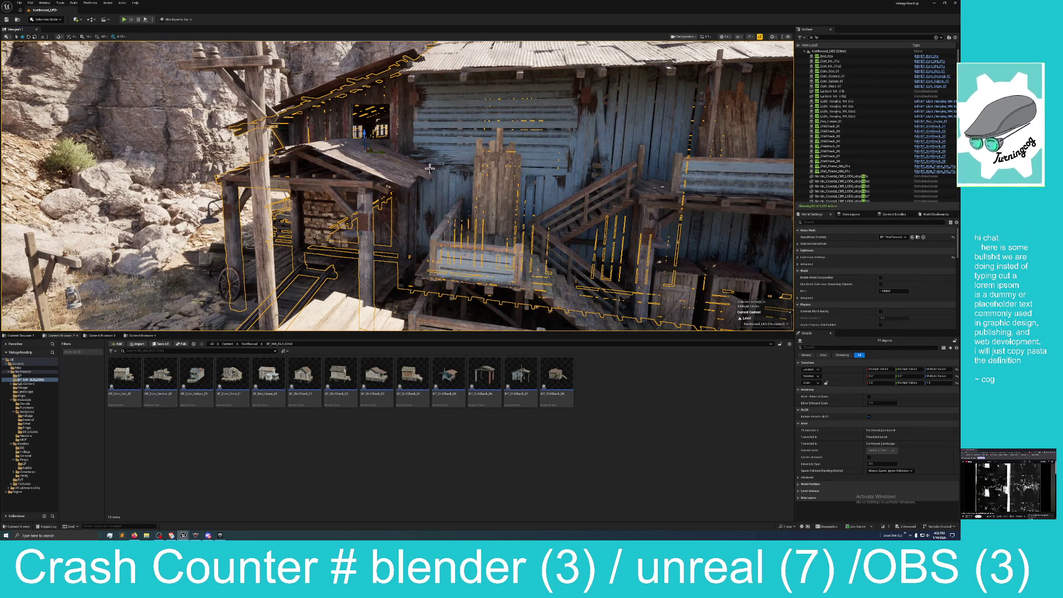
{"action": "left_click", "coordinate": [469, 262], "text": "ctrl"}
{"action": "left_click", "coordinate": [522, 259], "text": "ctrl"}
{"action": "left_click", "coordinate": [545, 279], "text": "ctrl"}
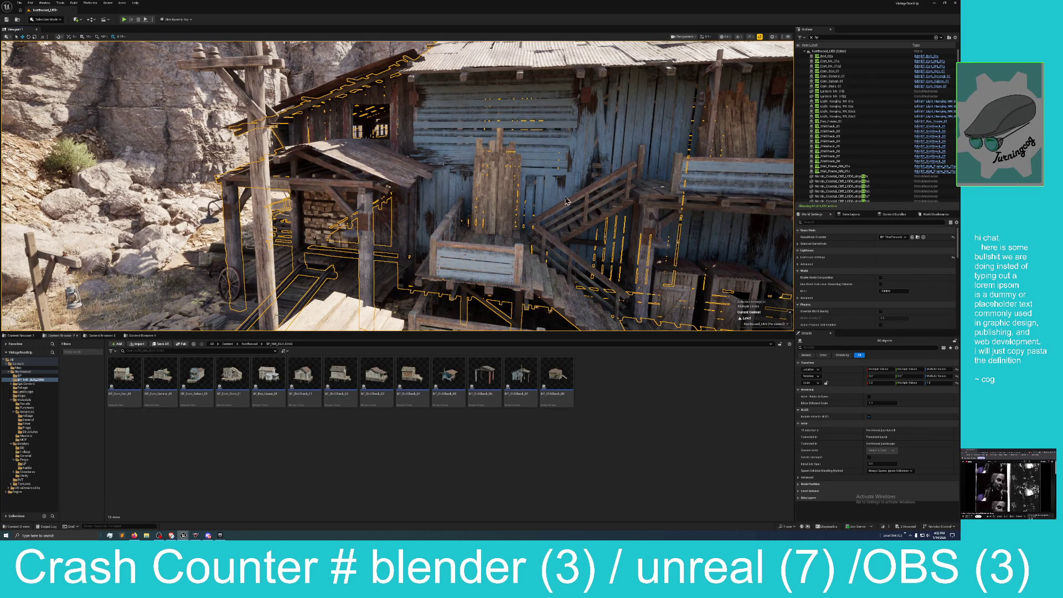
{"action": "key", "text": "f"}
Add the fence sections, fence corner and lower fence railing, framing the buildings head-on
{"action": "left_click", "coordinate": [380, 257], "text": "ctrl"}
{"action": "left_click", "coordinate": [415, 253], "text": "ctrl"}
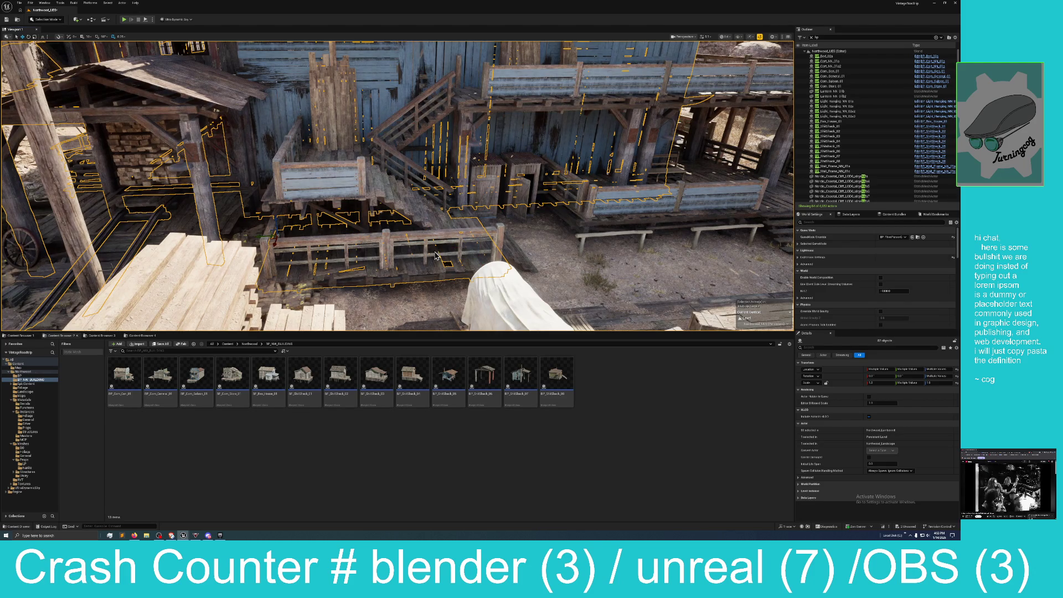
{"action": "left_click", "coordinate": [507, 255], "text": "ctrl"}
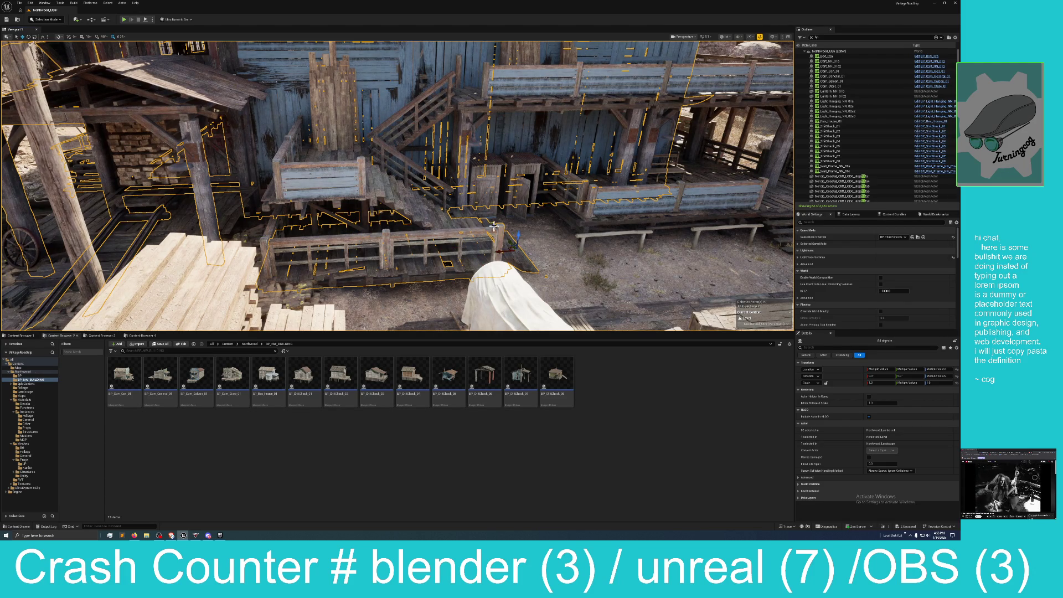
{"action": "key", "text": "f"}
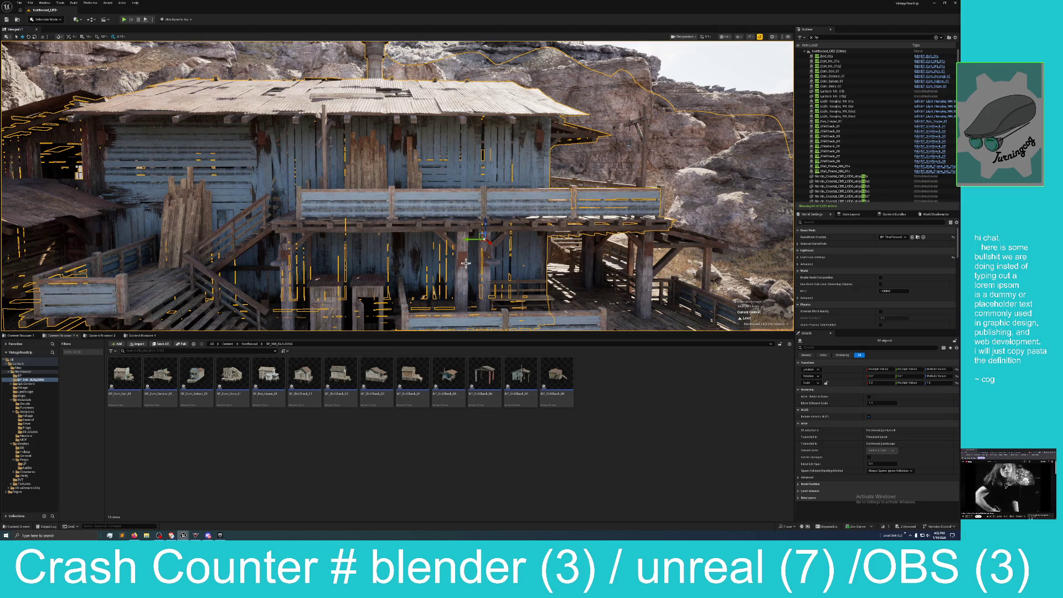
{"action": "left_click_drag", "start_coordinate": [421, 269], "coordinate": [421, 268]}
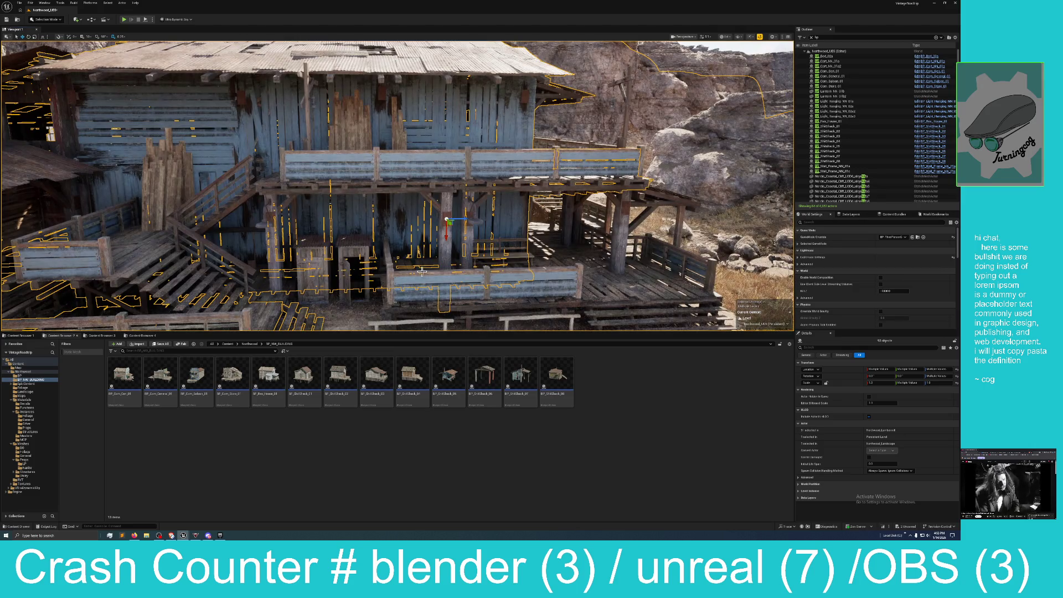
{"action": "left_click", "coordinate": [417, 299], "text": "ctrl"}
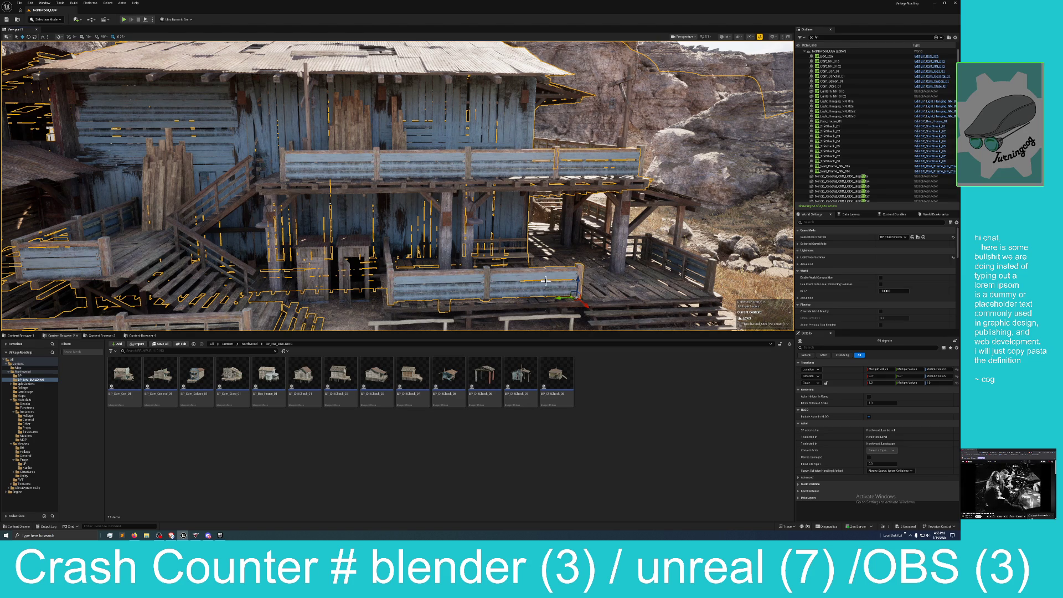
Swing around to the shack's left side and add another building part near its wall and window
{"action": "left_click_drag", "start_coordinate": [528, 277], "coordinate": [614, 275]}
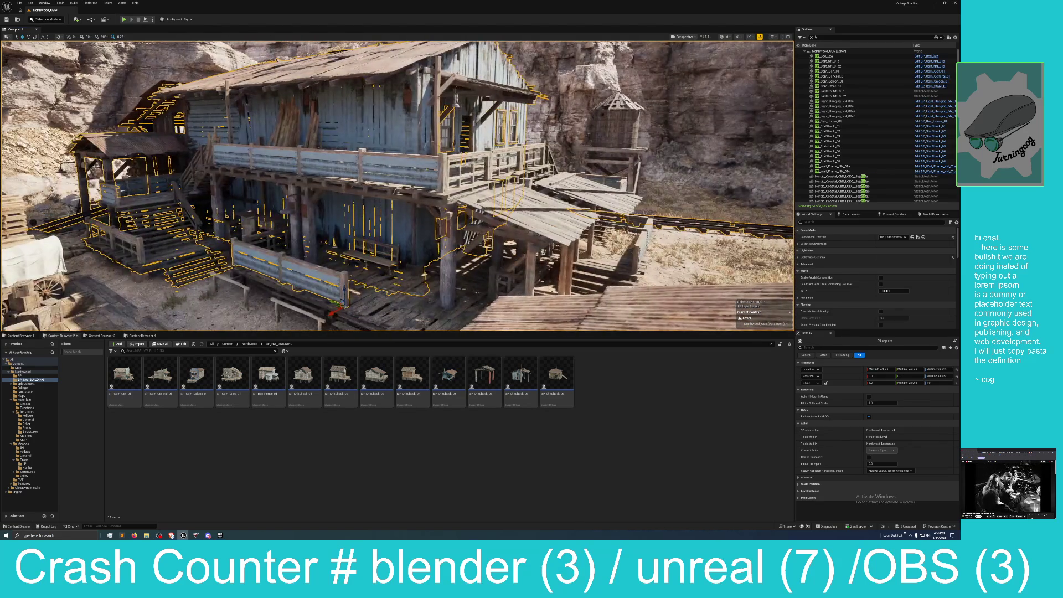
{"action": "left_click_drag", "start_coordinate": [478, 310], "coordinate": [478, 310]}
{"action": "scroll", "coordinate": [478, 310], "scroll_direction": "down", "scroll_amount": 1}
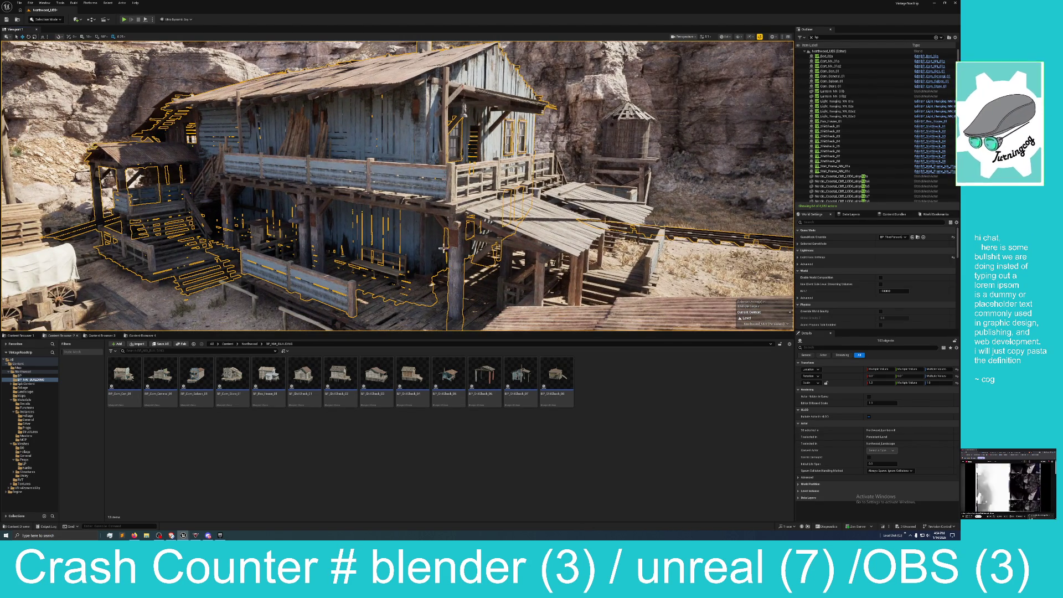
{"action": "scroll", "coordinate": [453, 235], "scroll_direction": "down", "scroll_amount": 1}
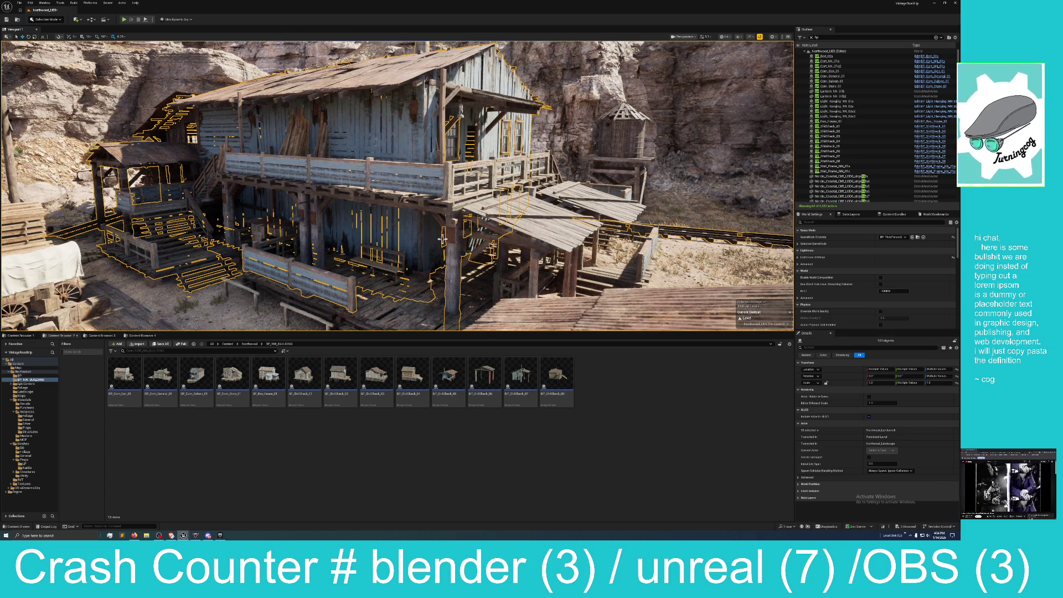
{"action": "left_click", "coordinate": [468, 233], "text": "ctrl"}
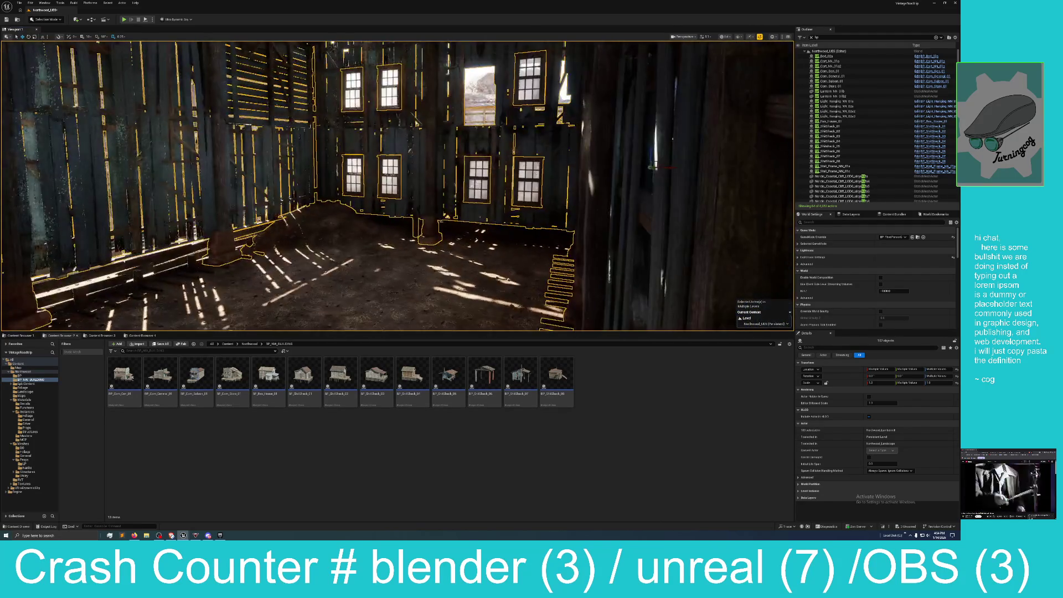
Fly in to view the interior windows, then up over the rooftop and back out wide
{"action": "key", "text": "w"}
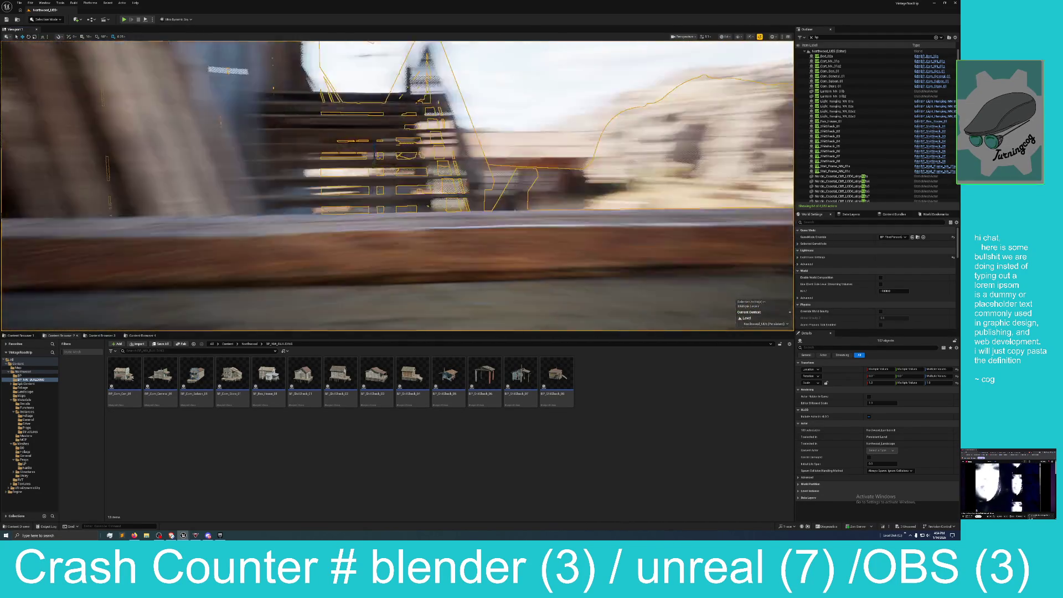
{"action": "key", "text": "s"}
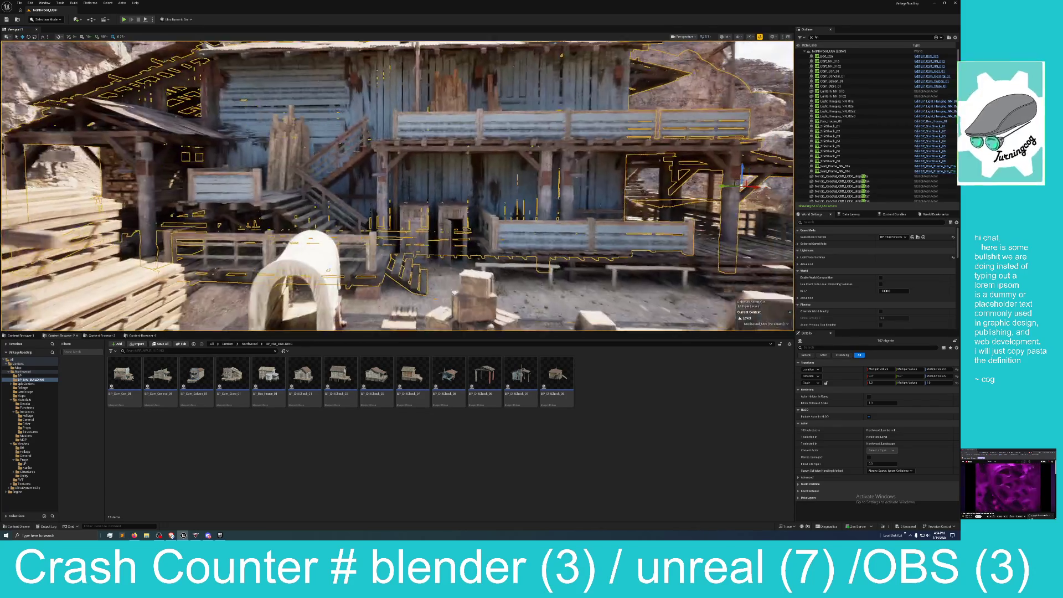
{"action": "key", "text": "w"}
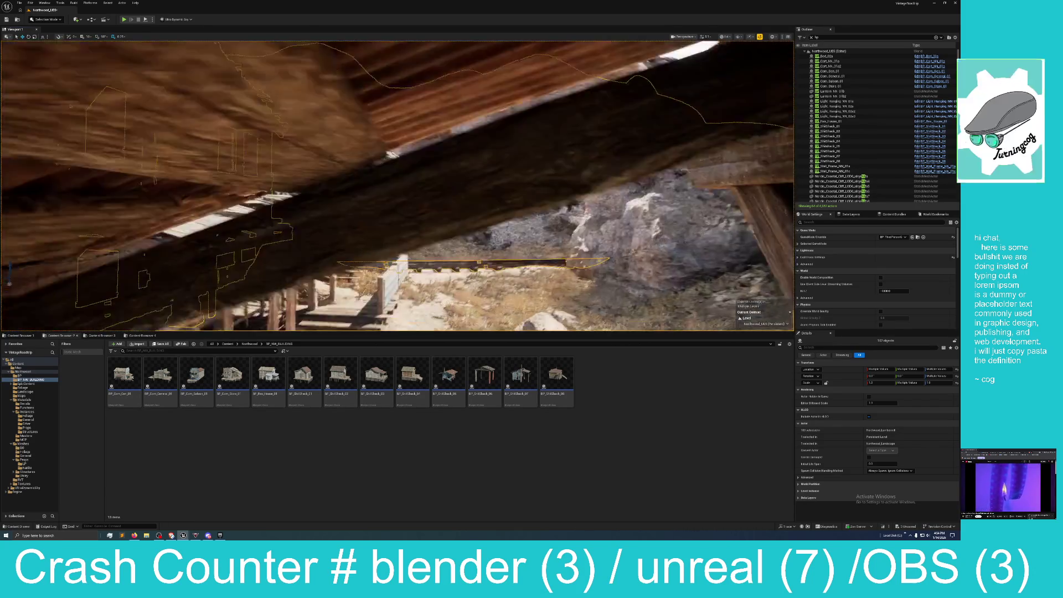
{"action": "key", "text": "s"}
{"action": "key", "text": "w"}
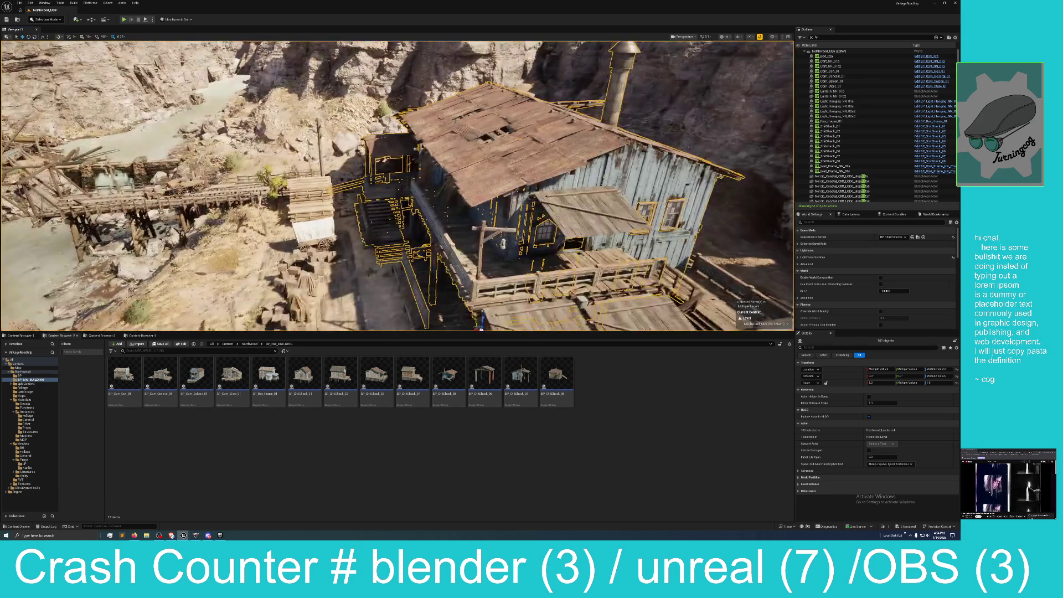
{"action": "key", "text": "s"}
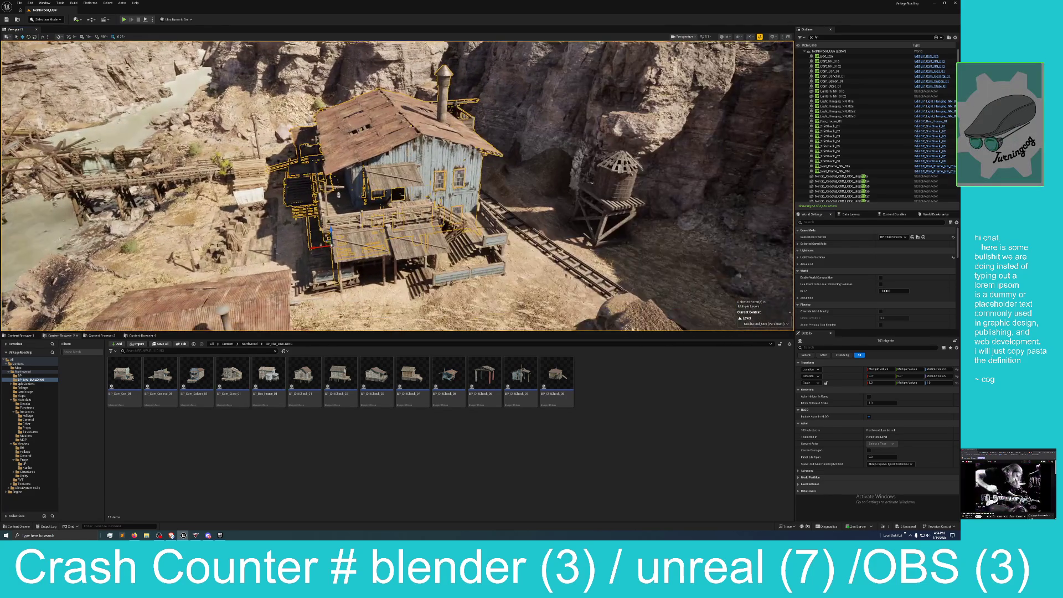
{"action": "key", "text": "w"}
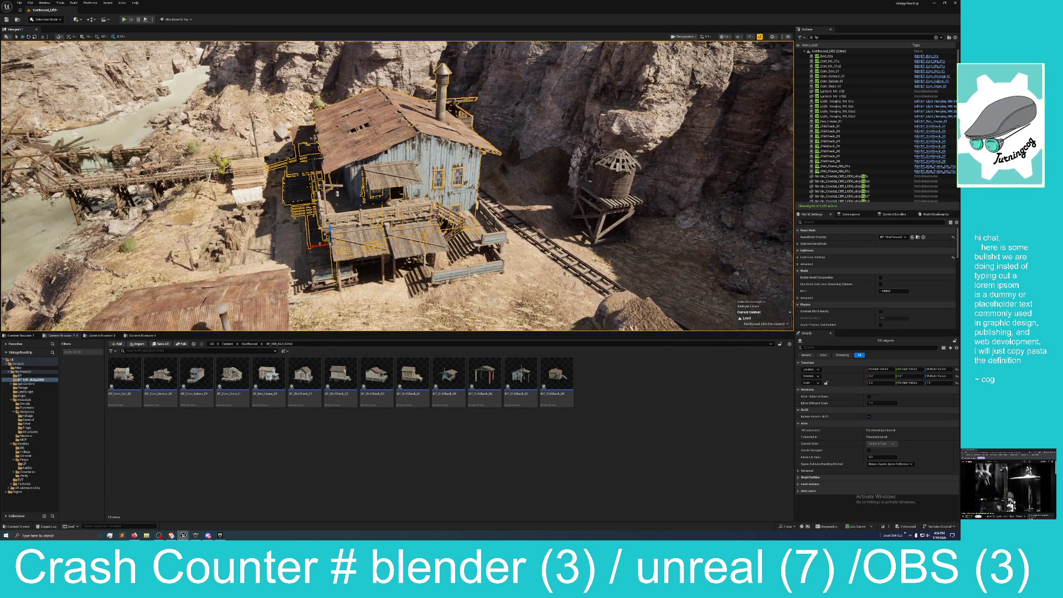
{"action": "key", "text": "s"}
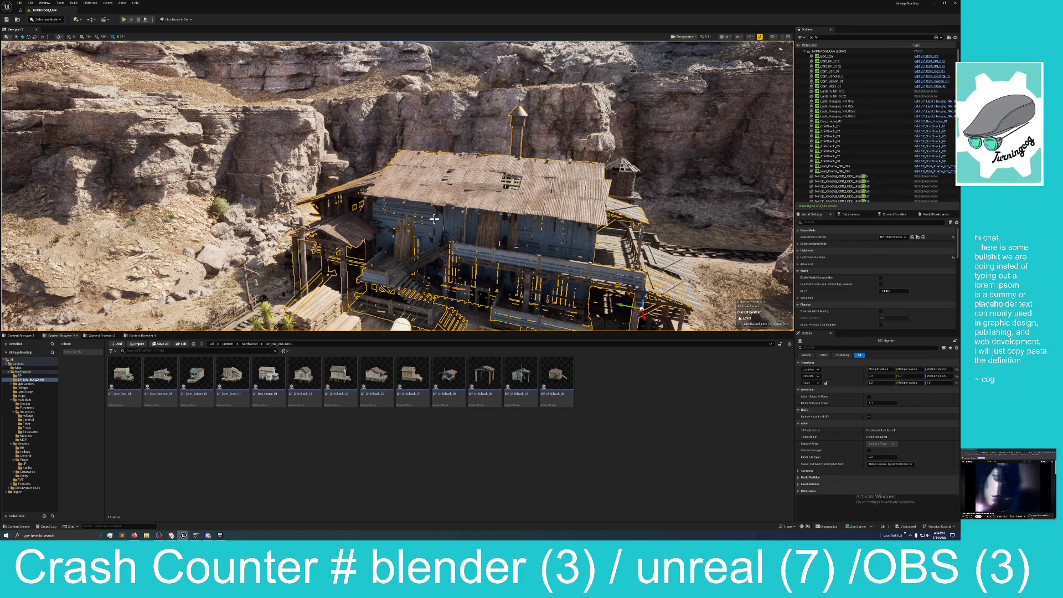
Approach the building, select then deselect a wooden post, and circle its left side
{"action": "key", "text": "w"}
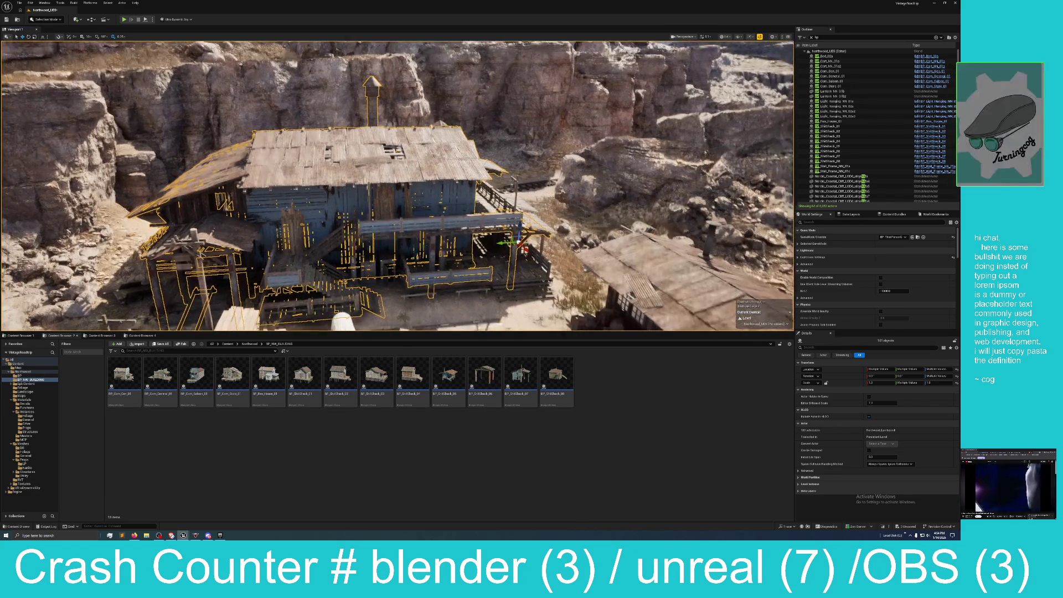
{"action": "key", "text": "w"}
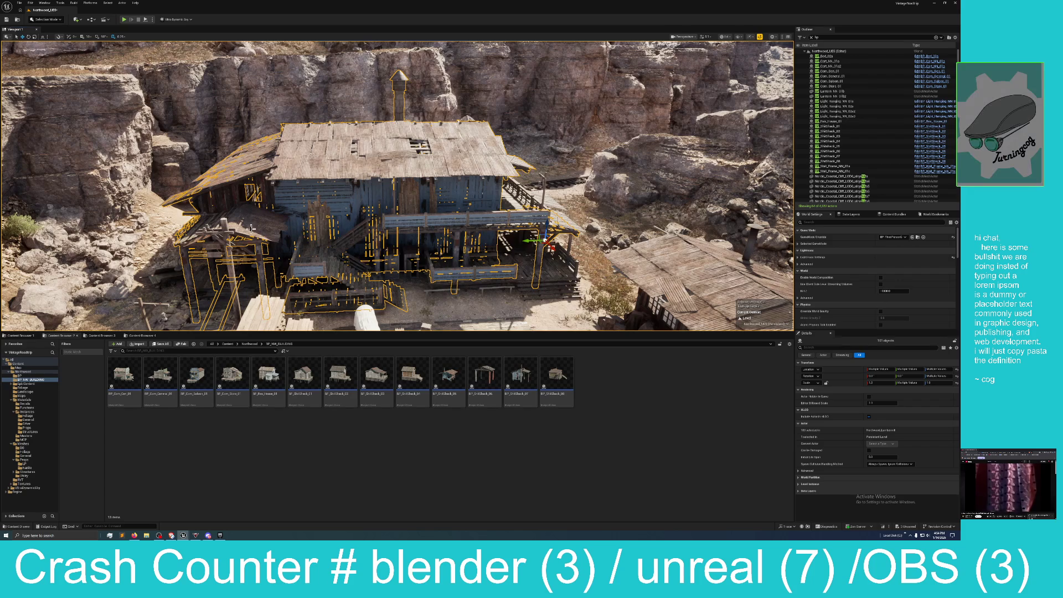
{"action": "left_click", "coordinate": [227, 231], "text": "ctrl"}
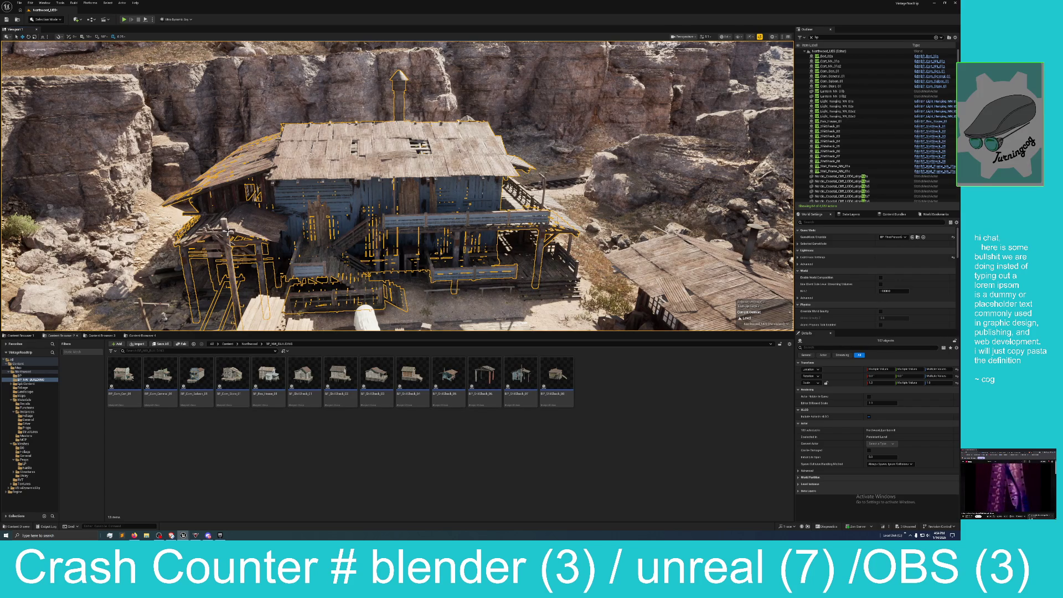
{"action": "left_click", "coordinate": [263, 235], "text": "ctrl"}
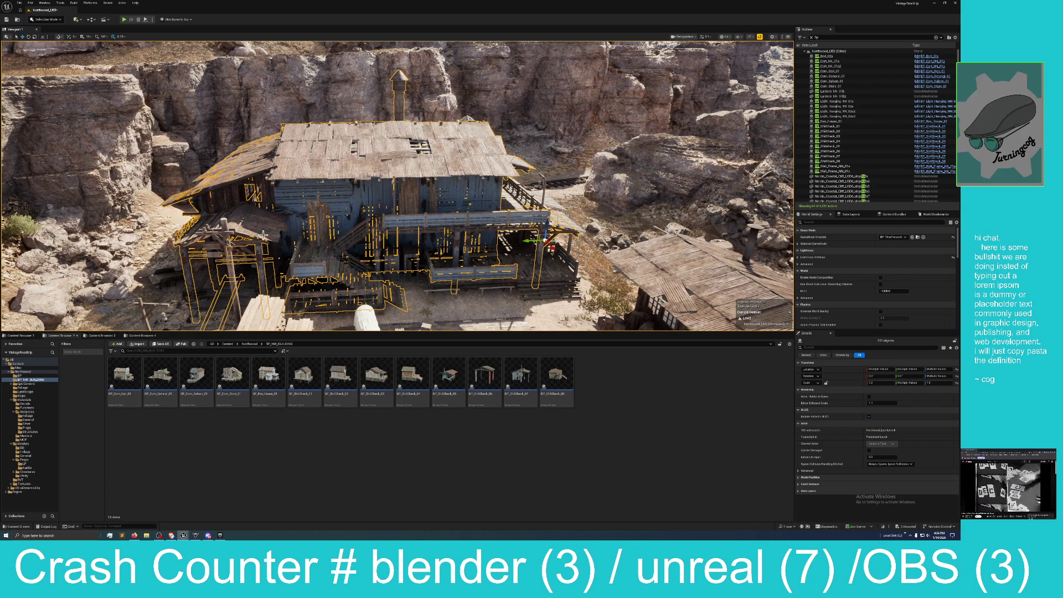
{"action": "key", "text": "w"}
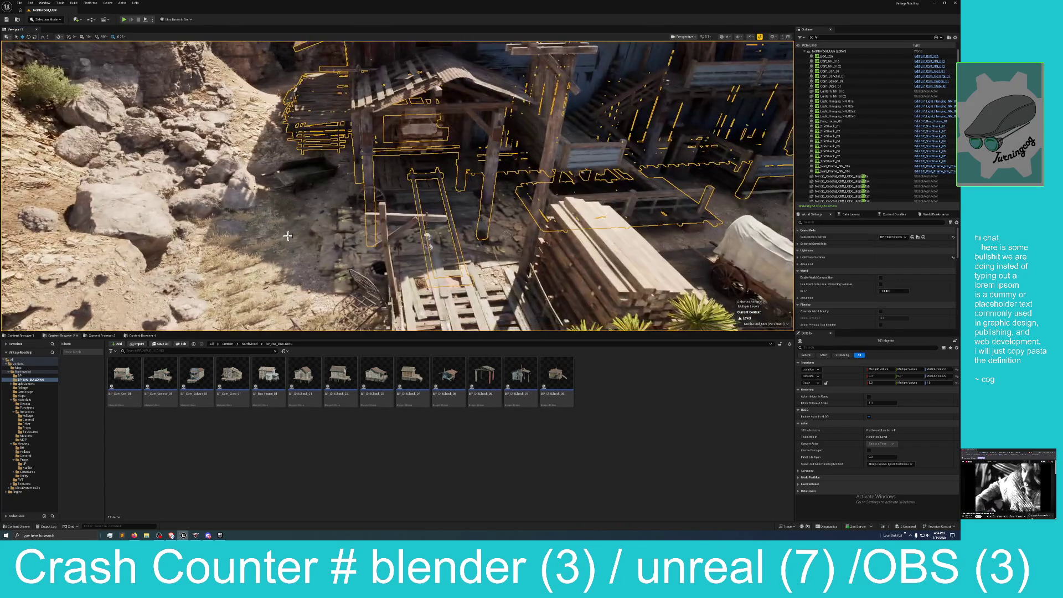
{"action": "key", "text": "s"}
Fly through the lumber shack selecting its floor planks, then bring up Prophecy's Steam page
{"action": "key", "text": "w"}
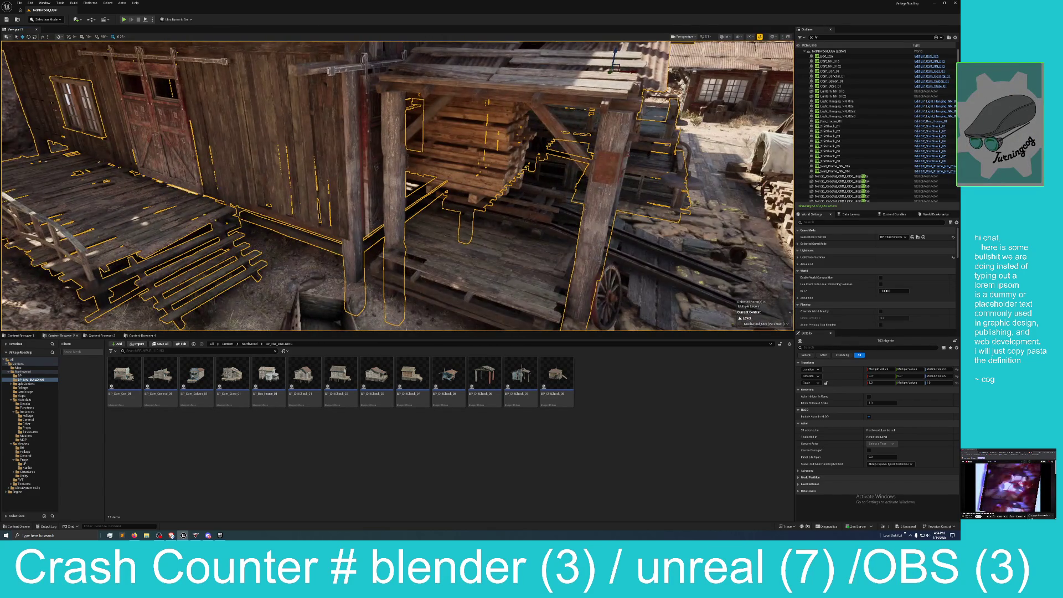
{"action": "left_click", "coordinate": [473, 268], "text": "ctrl"}
{"action": "key", "text": "w"}
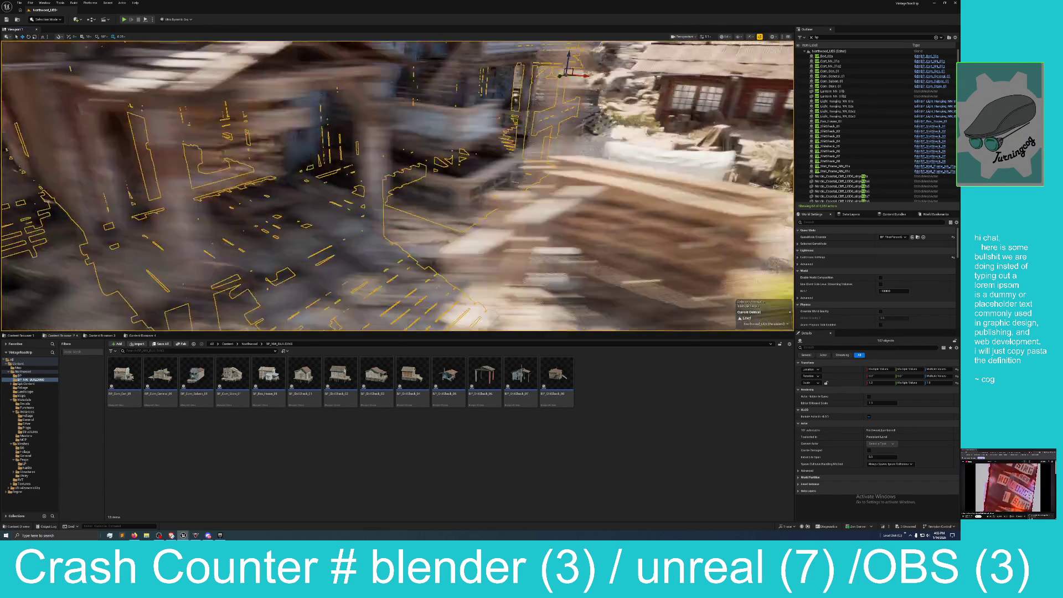
{"action": "key", "text": "w"}
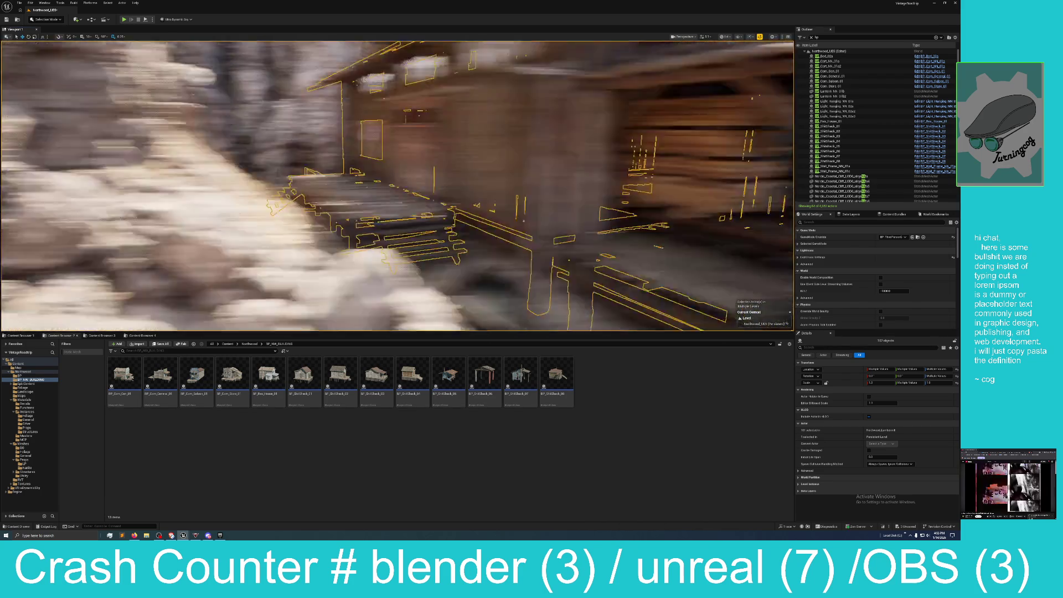
{"action": "key", "text": "w"}
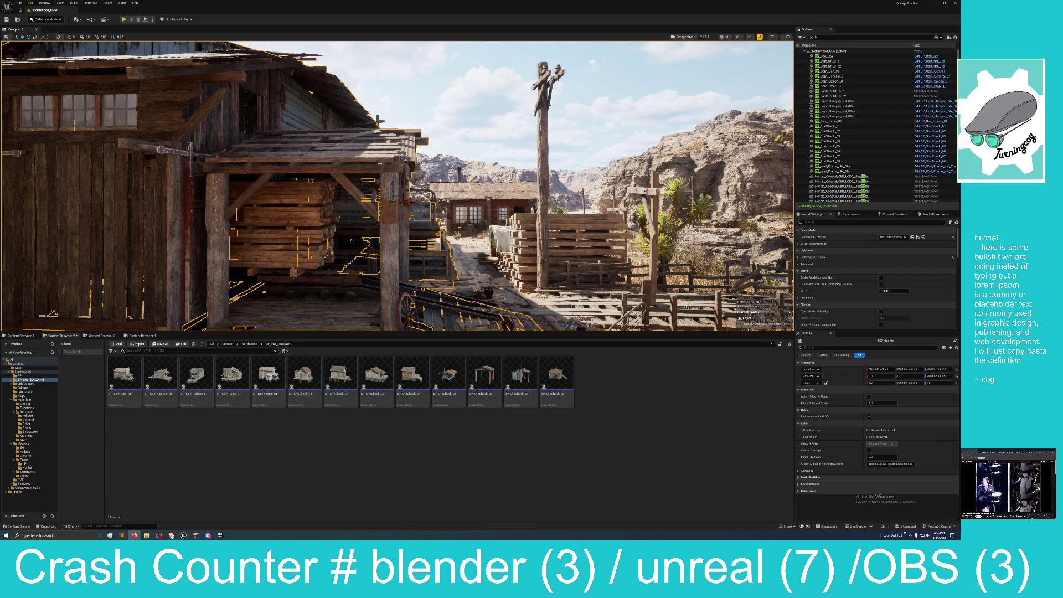
{"action": "left_click", "coordinate": [134, 535]}
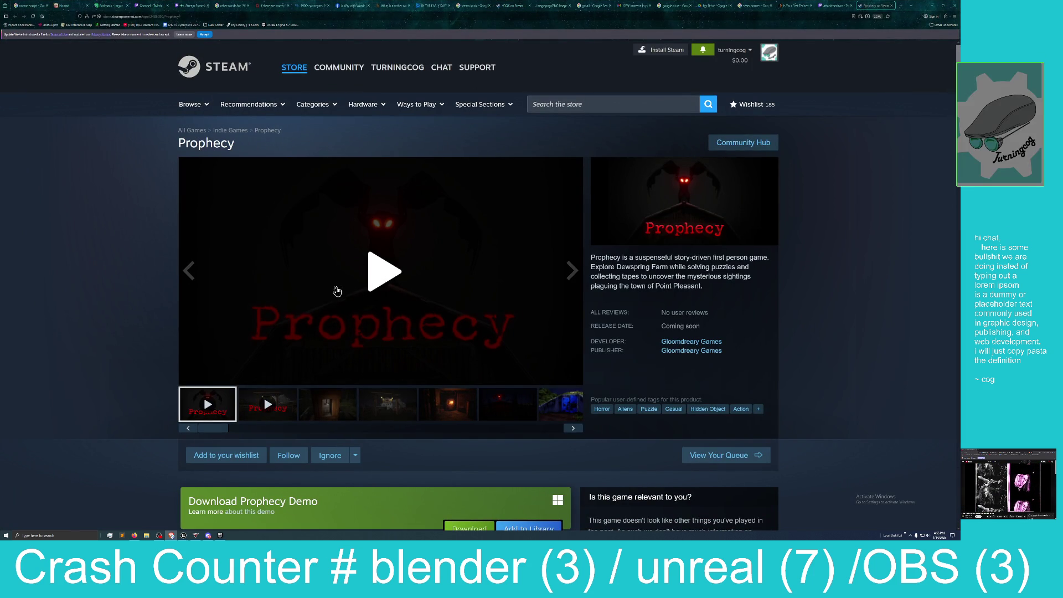
Play the Prophecy teaser trailer in full screen and lower the volume
{"action": "left_click", "coordinate": [441, 376]}
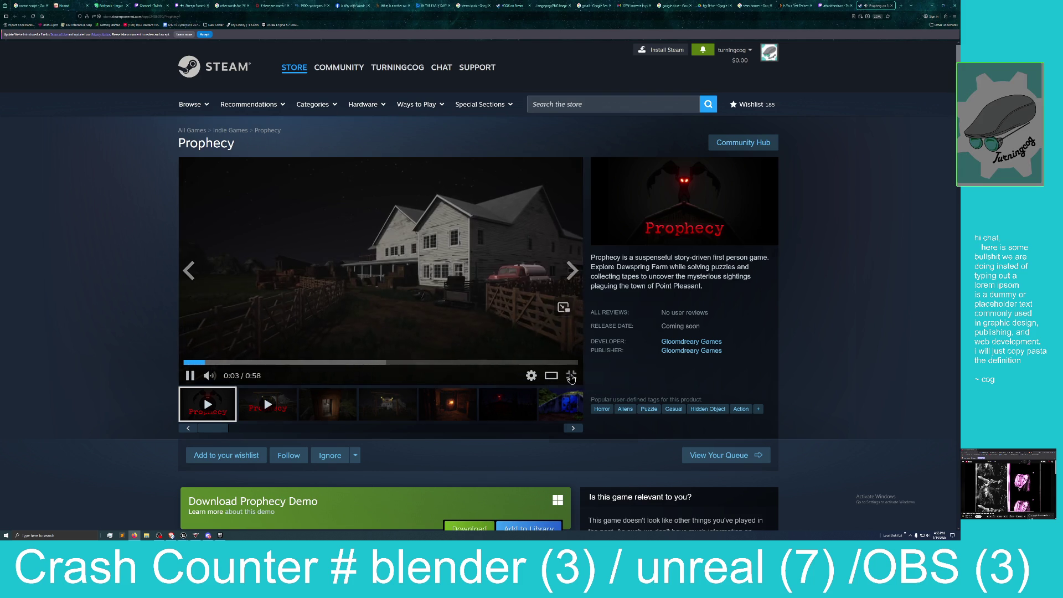
{"action": "left_click", "coordinate": [571, 375]}
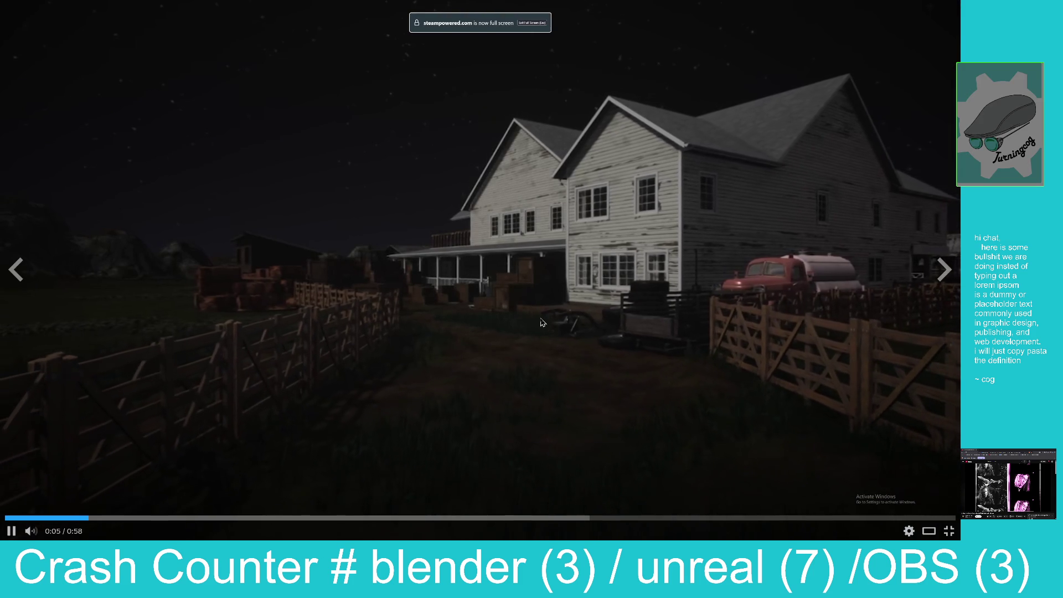
{"action": "key", "text": "XF86AudioLowerVolume"}
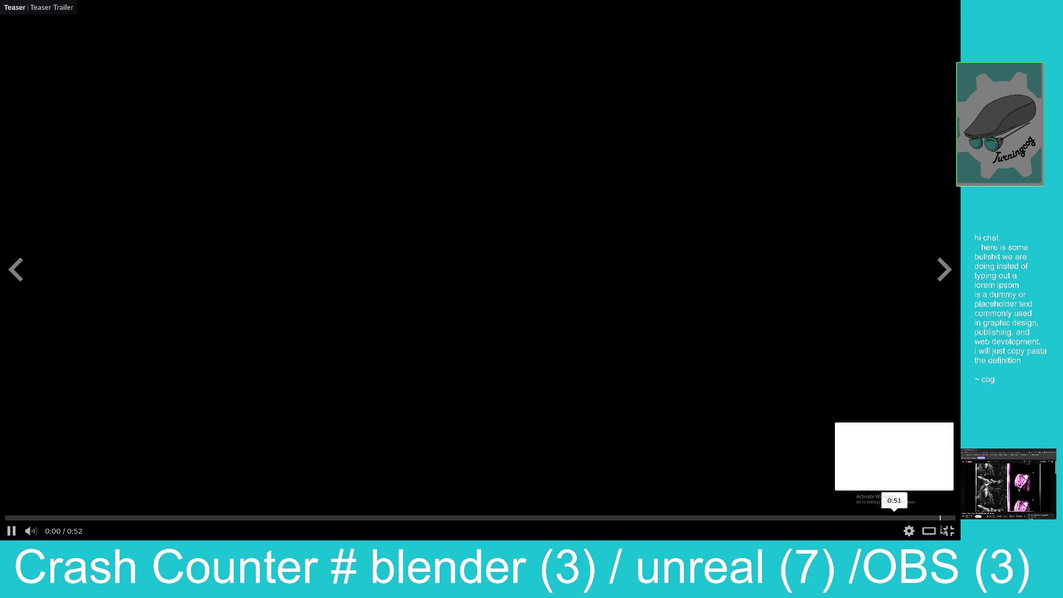
Exit full screen, add the Prophecy demo to the library and Prophecy to the wishlist, then minimize Firefox
{"action": "left_click", "coordinate": [948, 534]}
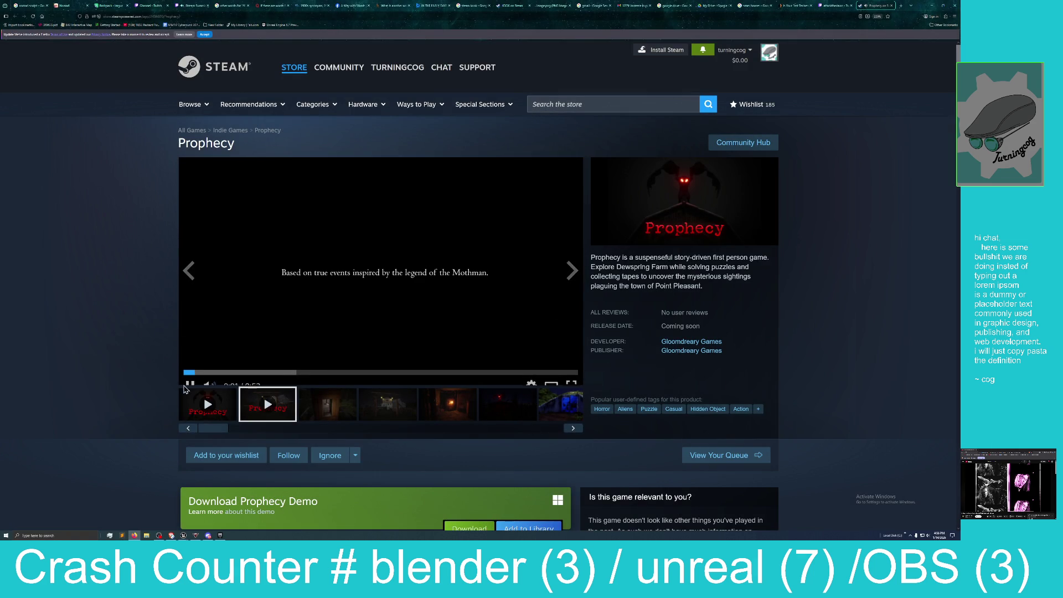
{"action": "scroll", "coordinate": [361, 386], "scroll_direction": "down", "scroll_amount": 3}
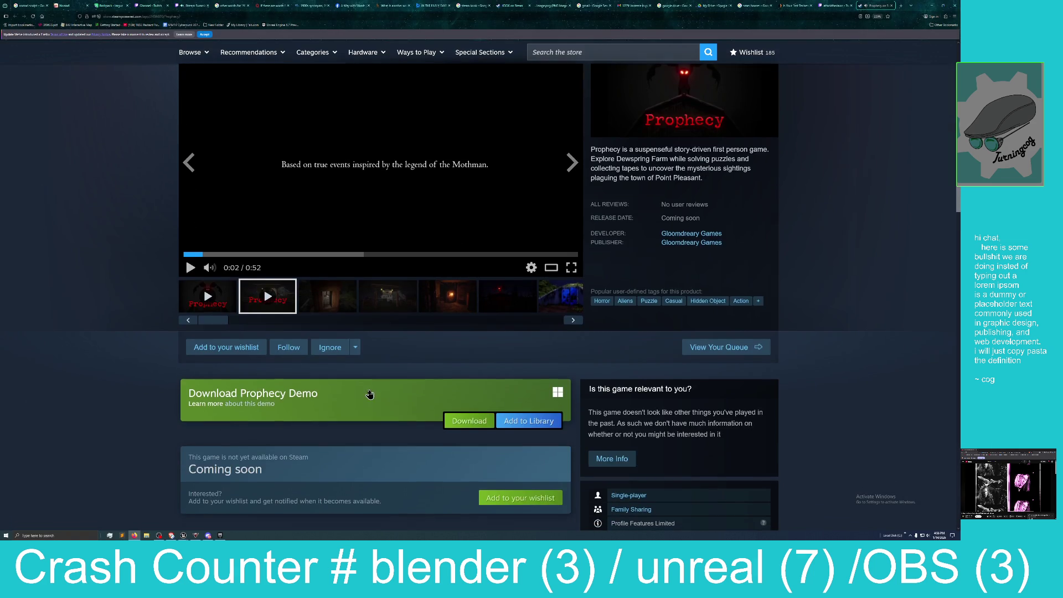
{"action": "scroll", "coordinate": [370, 393], "scroll_direction": "down", "scroll_amount": 1}
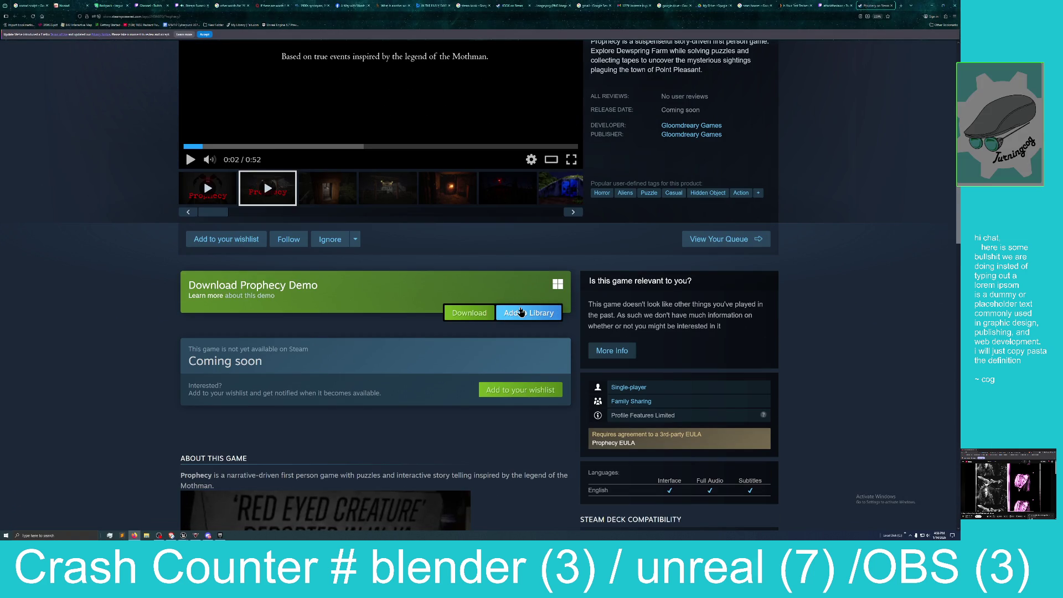
{"action": "left_click", "coordinate": [521, 312]}
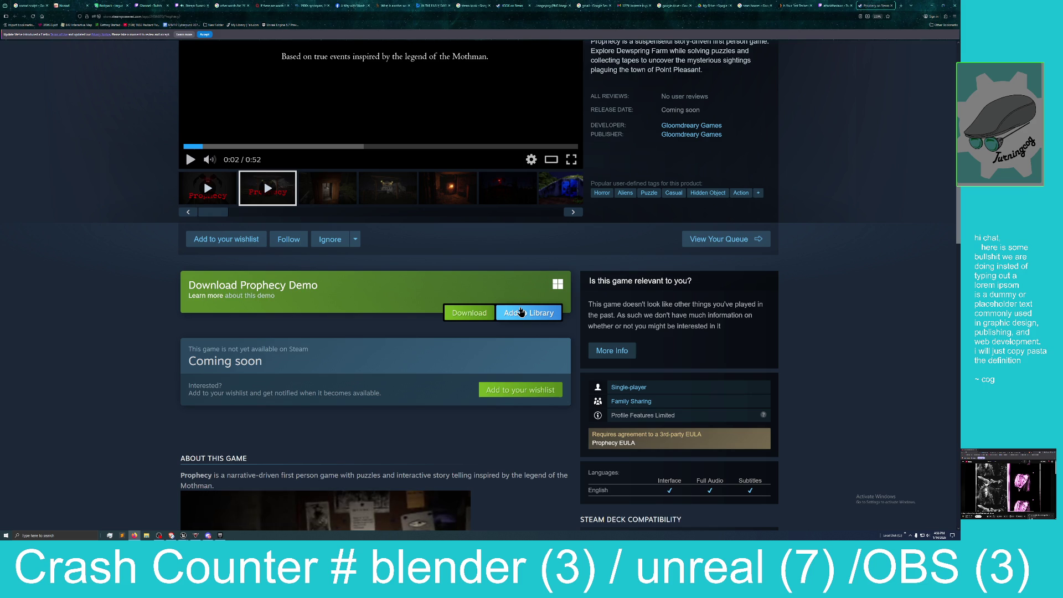
{"action": "left_click", "coordinate": [635, 310]}
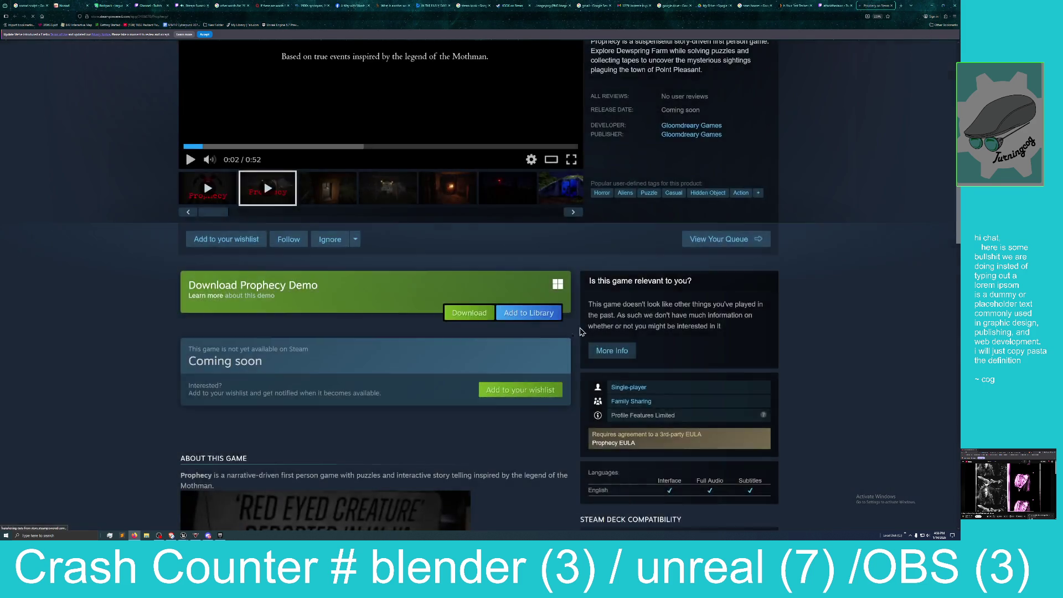
{"action": "left_click", "coordinate": [517, 390]}
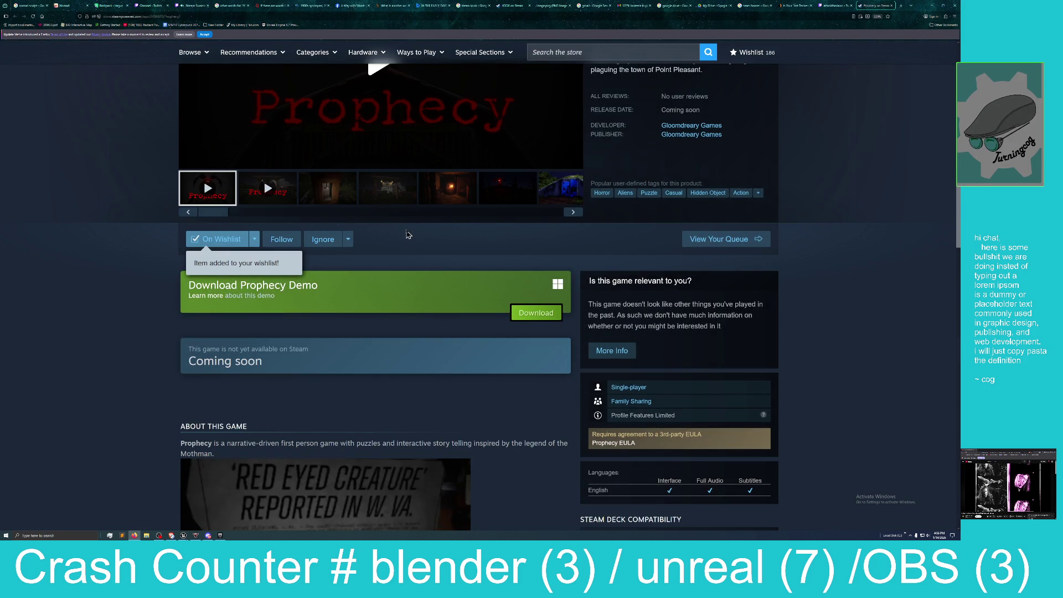
{"action": "left_click", "coordinate": [931, 5]}
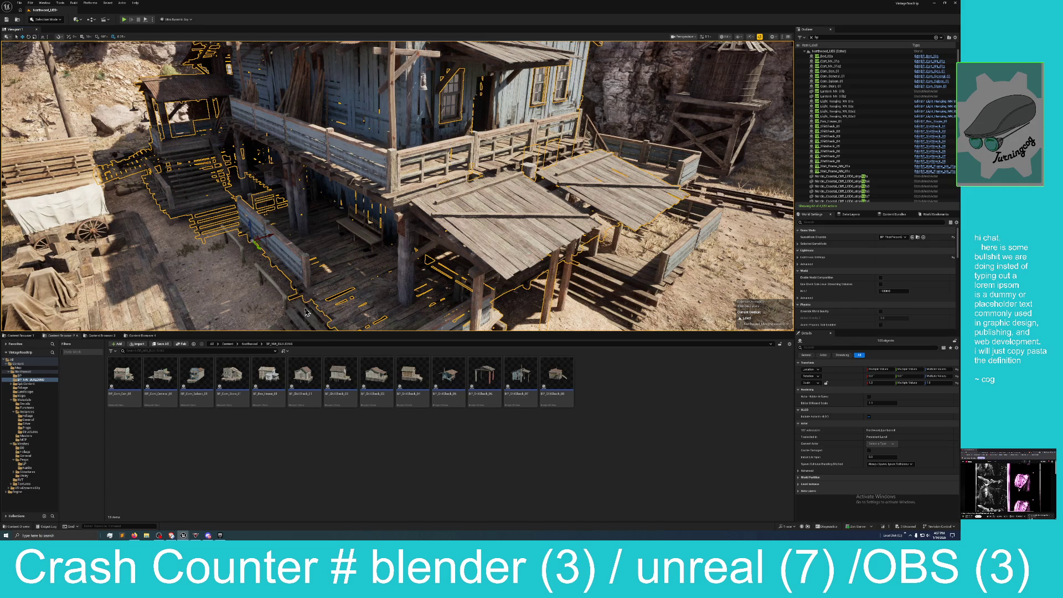
Add the building's stairs, fence, upper railing and railing post to the selection
{"action": "left_click_drag", "start_coordinate": [325, 290], "coordinate": [326, 276]}
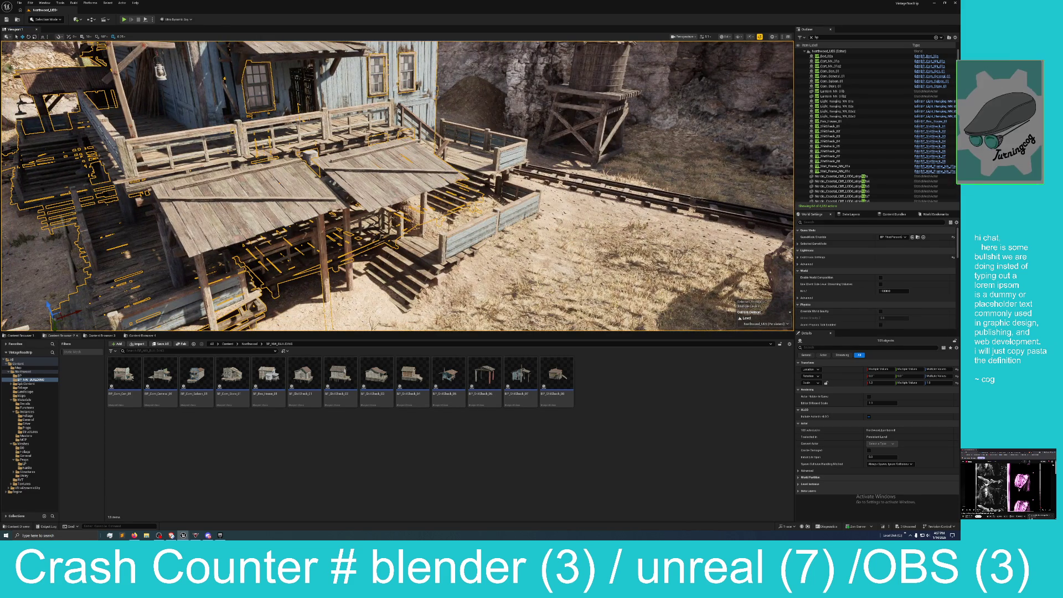
{"action": "left_click", "coordinate": [414, 271], "text": "ctrl"}
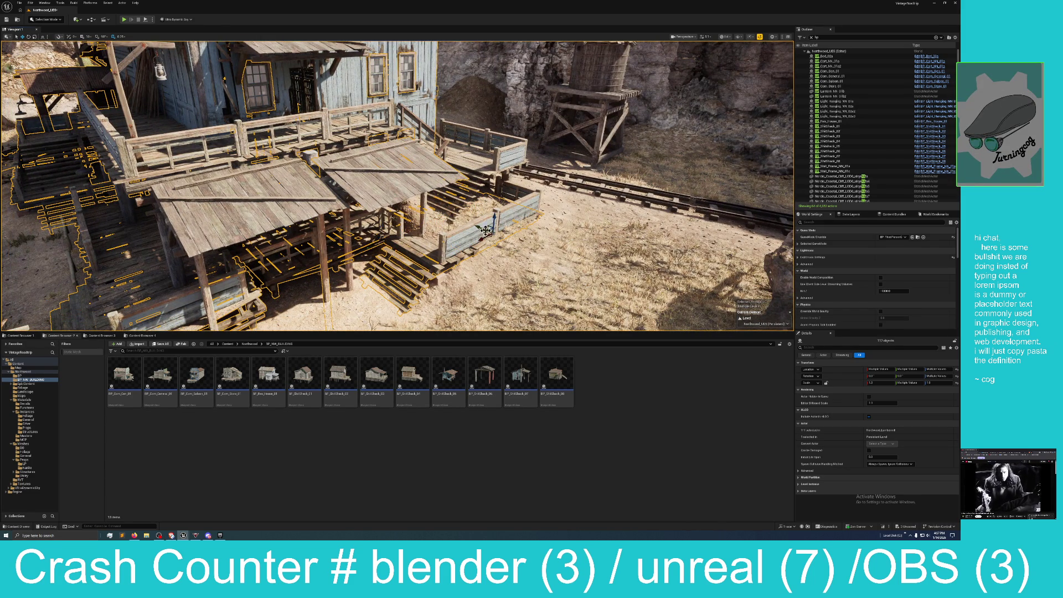
{"action": "left_click", "coordinate": [523, 194], "text": "ctrl"}
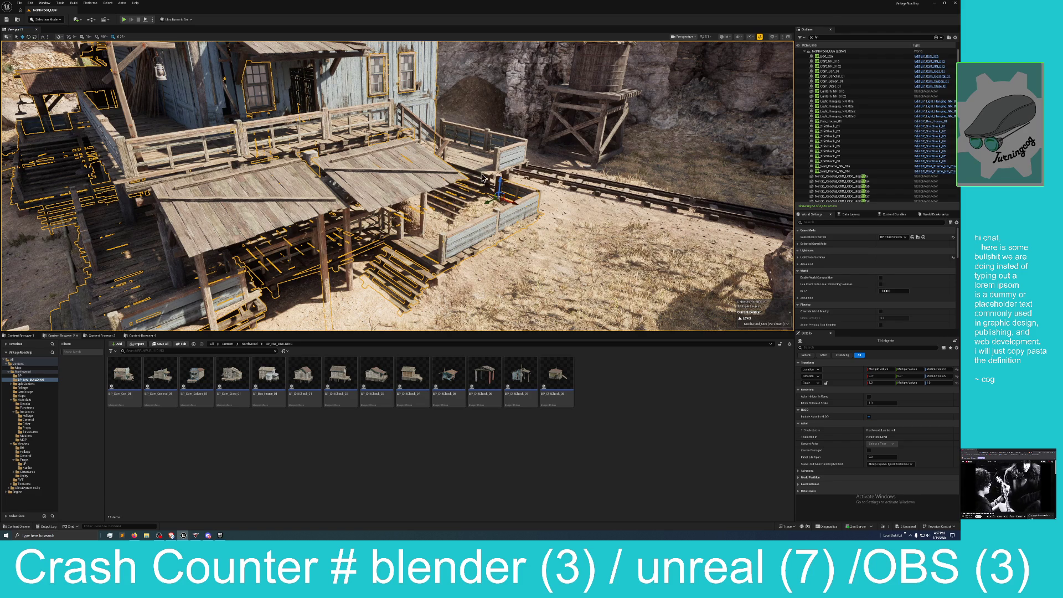
{"action": "left_click", "coordinate": [504, 140], "text": "ctrl"}
{"action": "left_click", "coordinate": [480, 127], "text": "ctrl"}
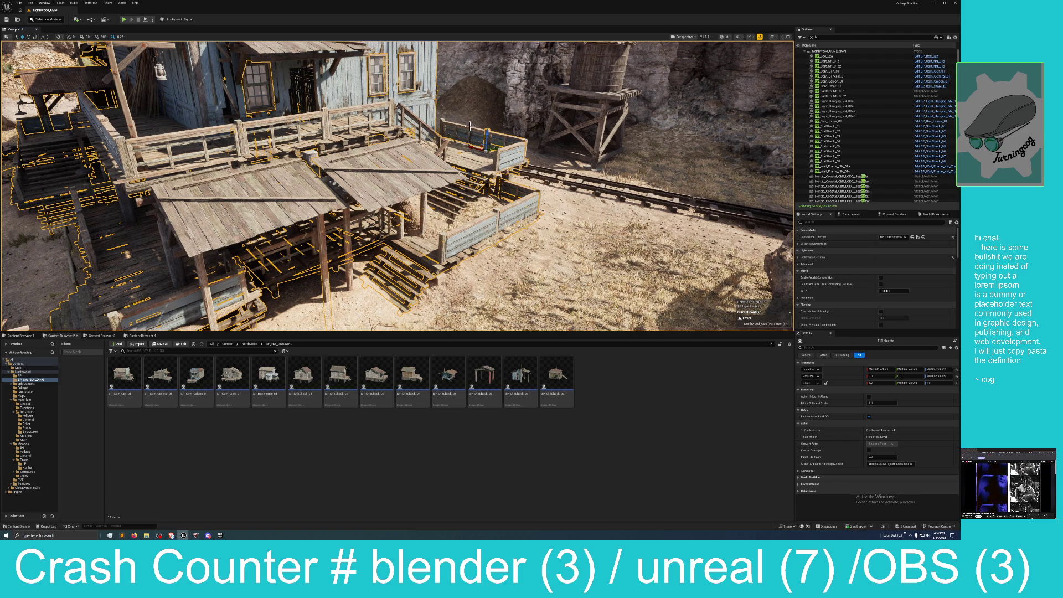
{"action": "left_click", "coordinate": [441, 124], "text": "ctrl"}
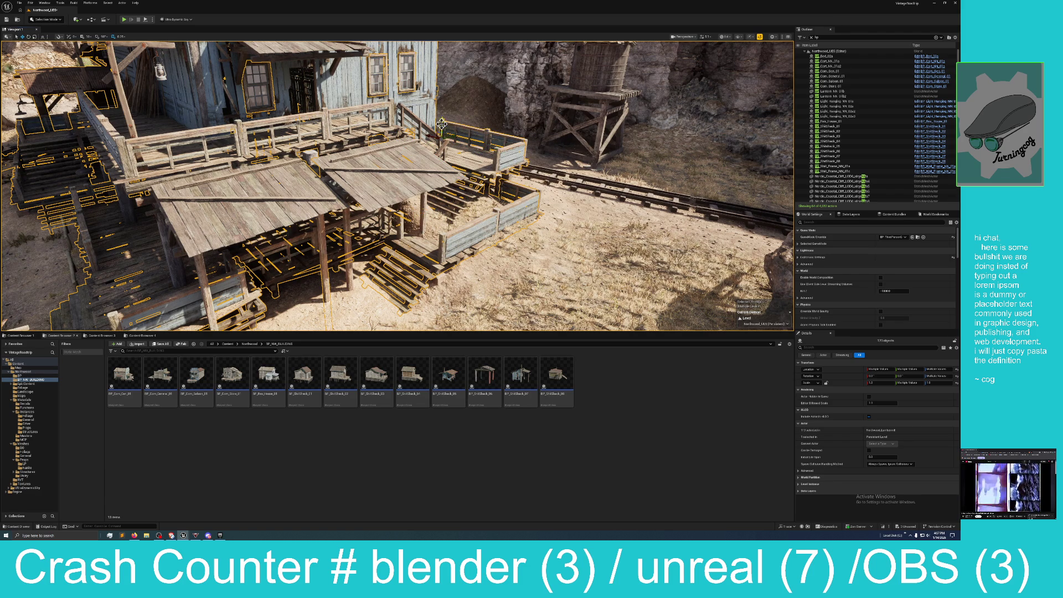
Add a piece by the wall base, then fly over the shed roofs toward the cliff
{"action": "mouse_move", "coordinate": [441, 124]}
{"action": "left_mouse_down"}
{"action": "mouse_move", "coordinate": [426, 210]}
{"action": "mouse_move", "coordinate": [322, 190]}
{"action": "left_mouse_up"}
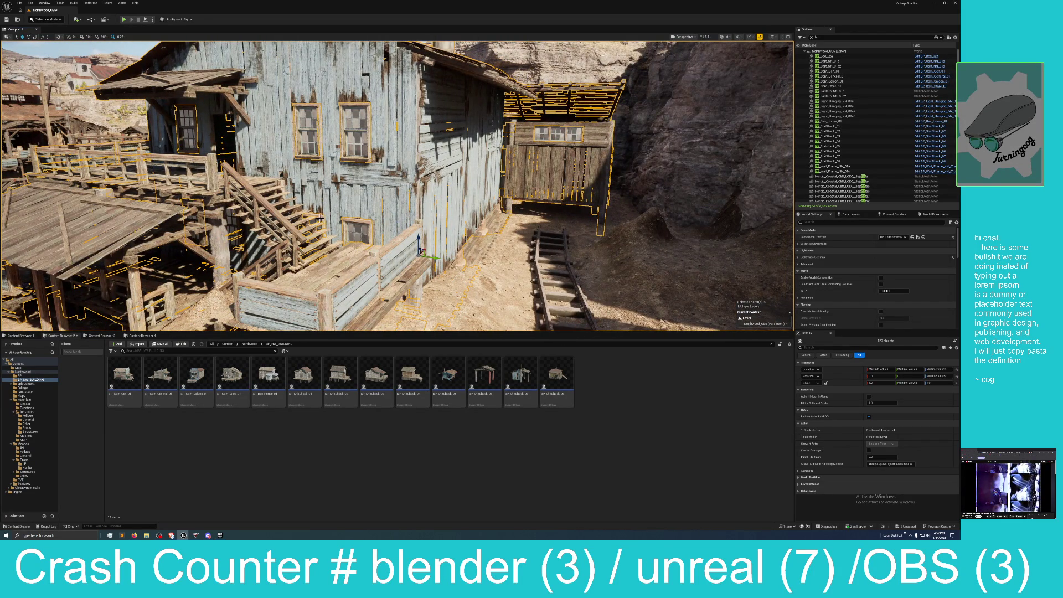
{"action": "left_click_drag", "start_coordinate": [379, 215], "coordinate": [394, 172]}
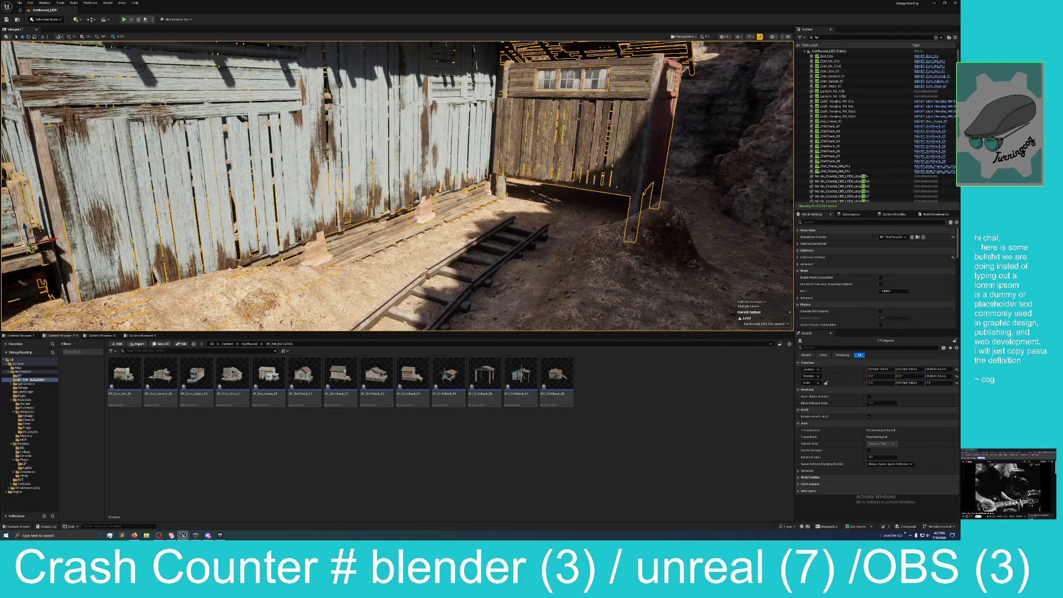
{"action": "mouse_move", "coordinate": [322, 238]}
{"action": "left_mouse_down"}
{"action": "mouse_move", "coordinate": [326, 213]}
{"action": "mouse_move", "coordinate": [322, 238]}
{"action": "left_mouse_up"}
{"action": "left_click", "coordinate": [355, 229], "text": "ctrl"}
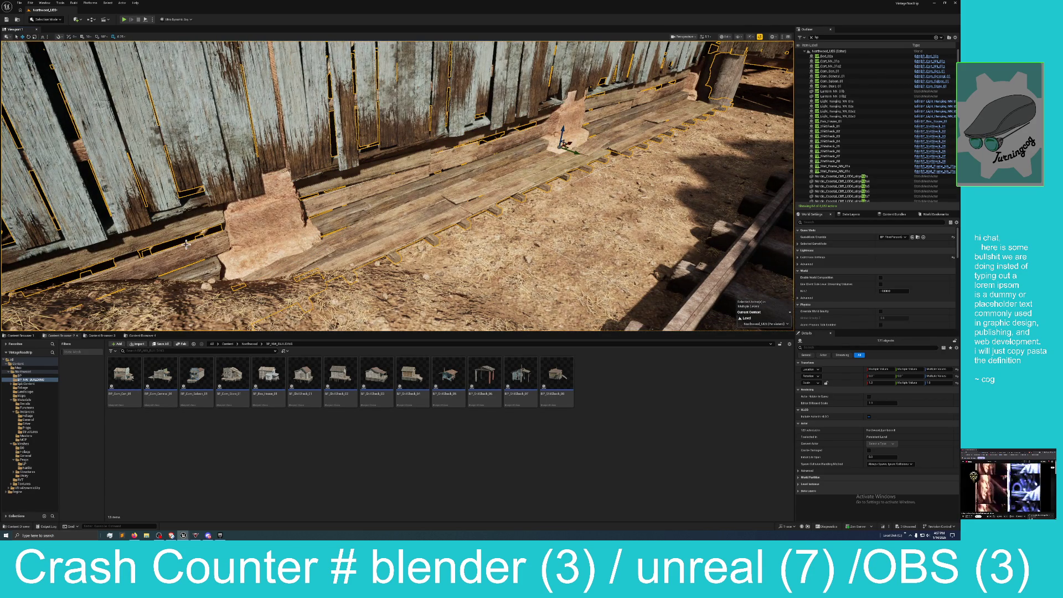
{"action": "left_click_drag", "start_coordinate": [228, 259], "coordinate": [313, 236]}
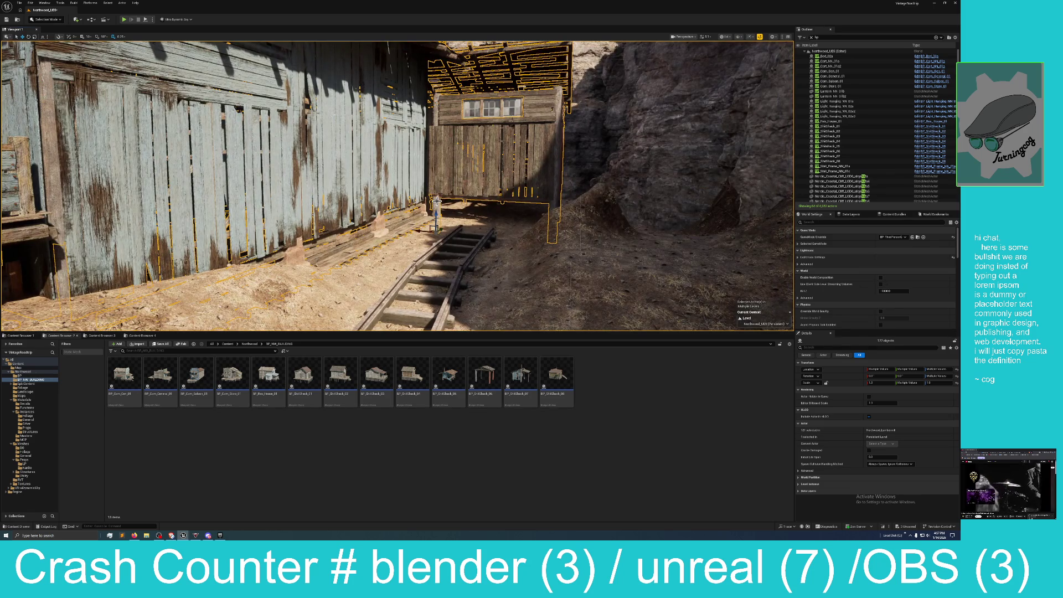
{"action": "mouse_move", "coordinate": [515, 190]}
{"action": "left_mouse_down"}
{"action": "mouse_move", "coordinate": [553, 160]}
{"action": "mouse_move", "coordinate": [496, 187]}
{"action": "mouse_move", "coordinate": [486, 175]}
{"action": "left_mouse_up"}
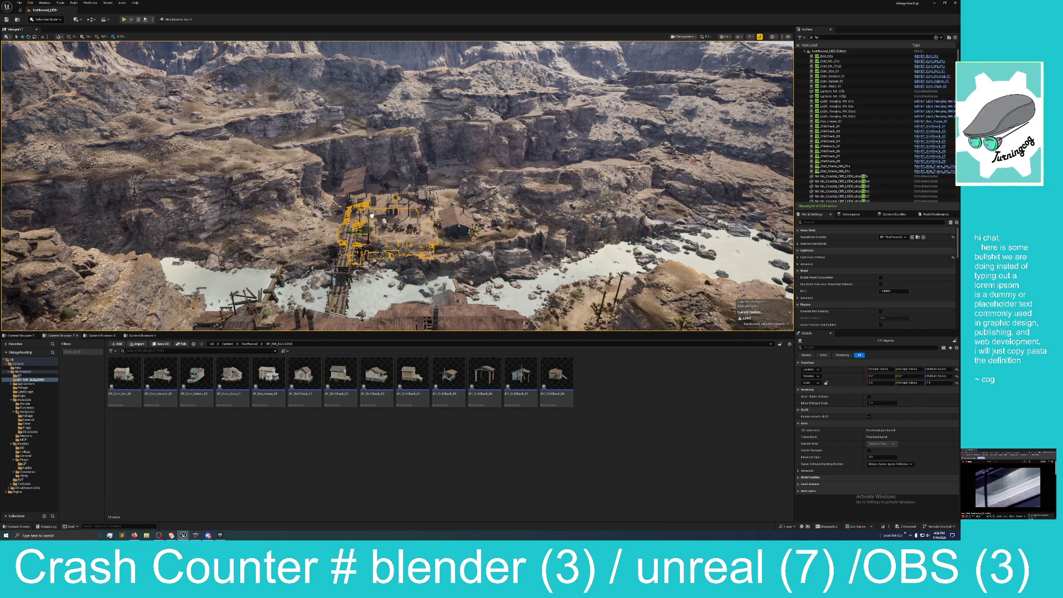
Use Edit > Undo Move Elements to put the displaced blue building back beside the tracks
{"action": "scroll", "coordinate": [396, 202], "scroll_direction": "up", "scroll_amount": 10}
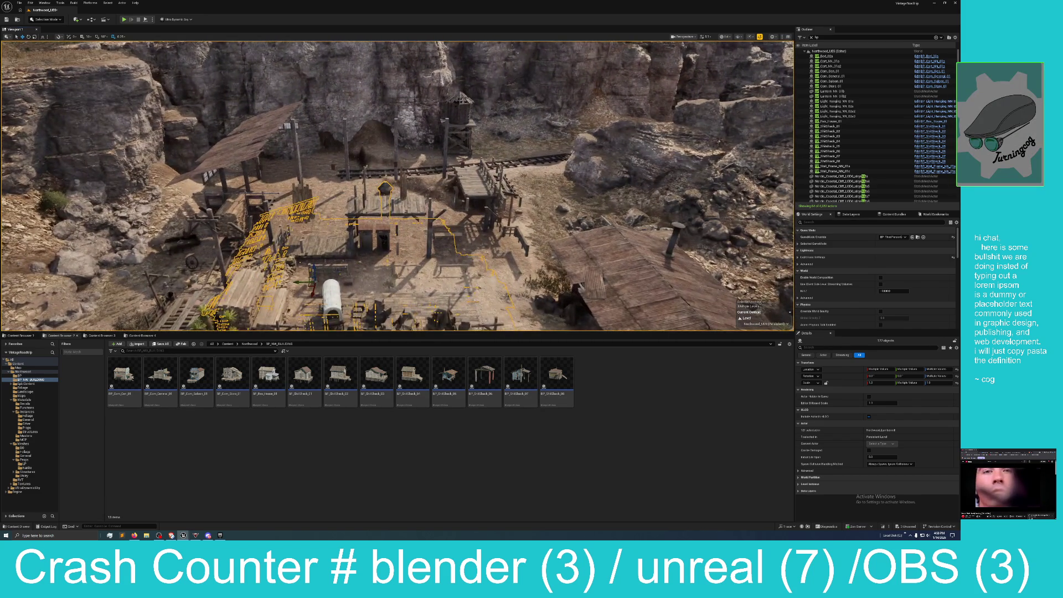
{"action": "key", "text": "f"}
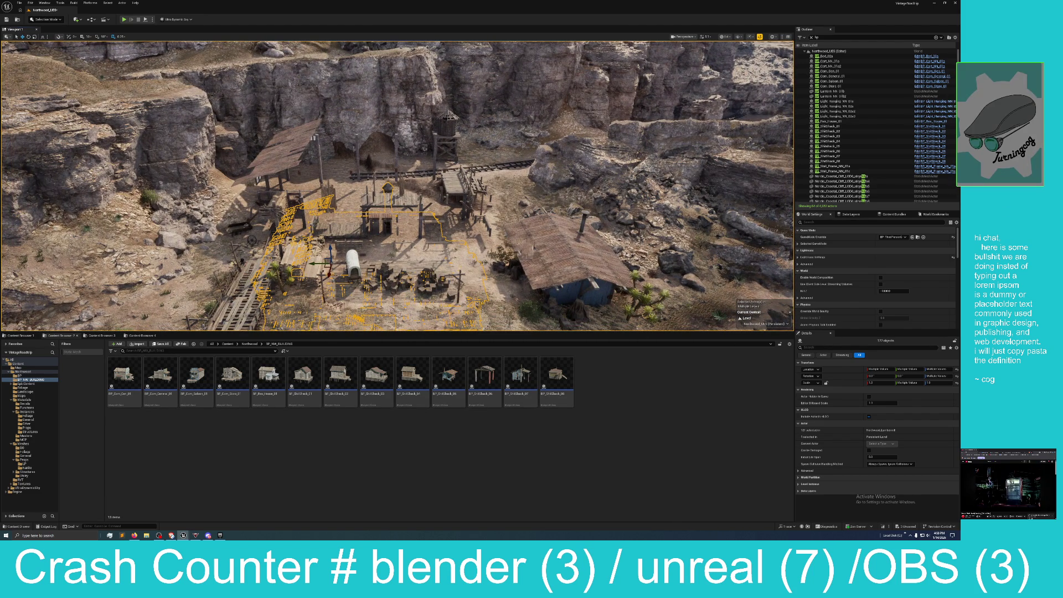
{"action": "key", "text": "f"}
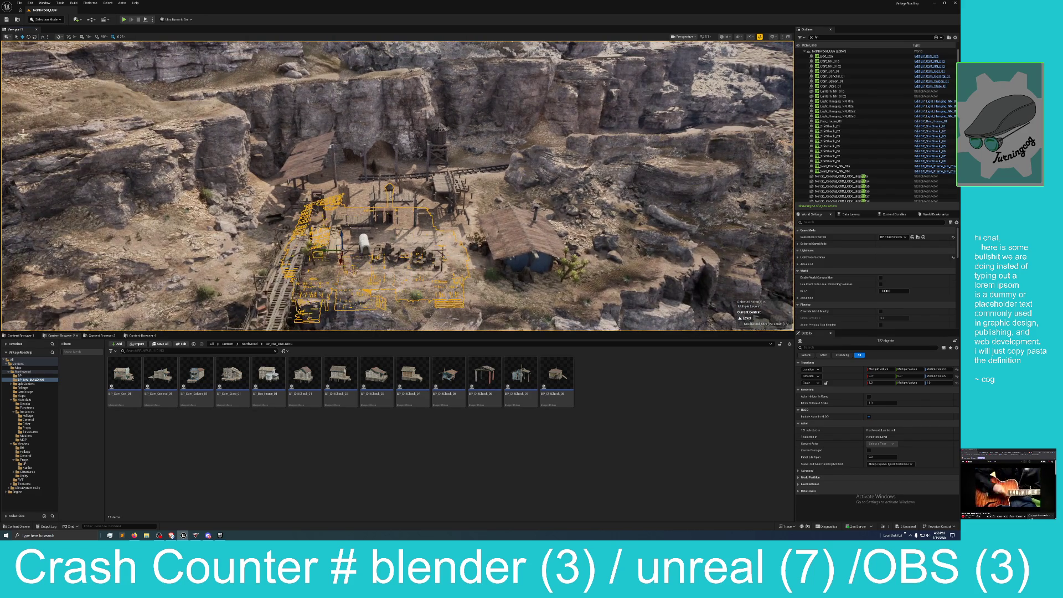
{"action": "left_click", "coordinate": [31, 4]}
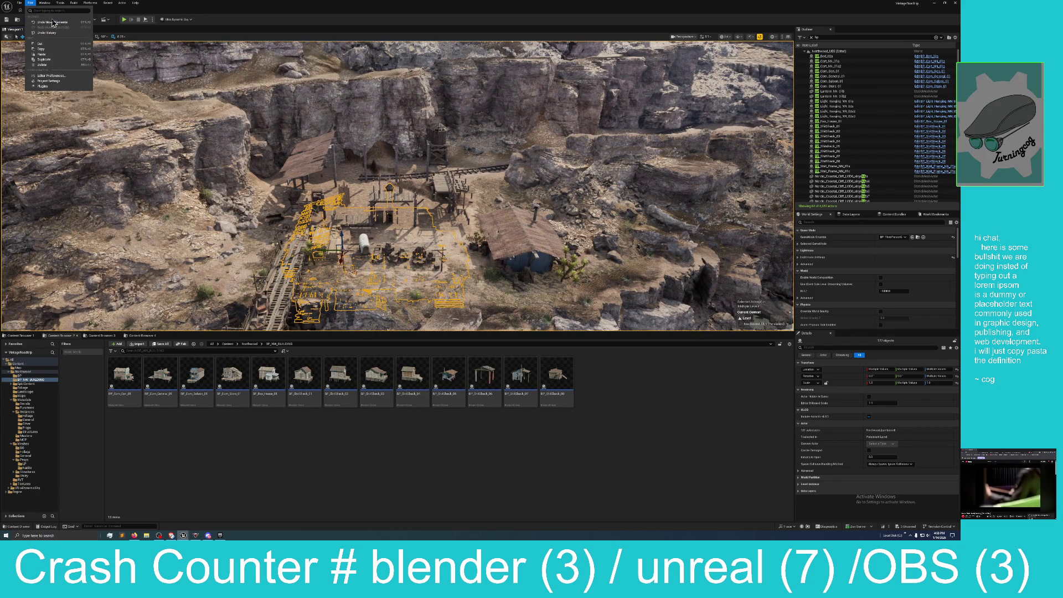
{"action": "left_click", "coordinate": [53, 23]}
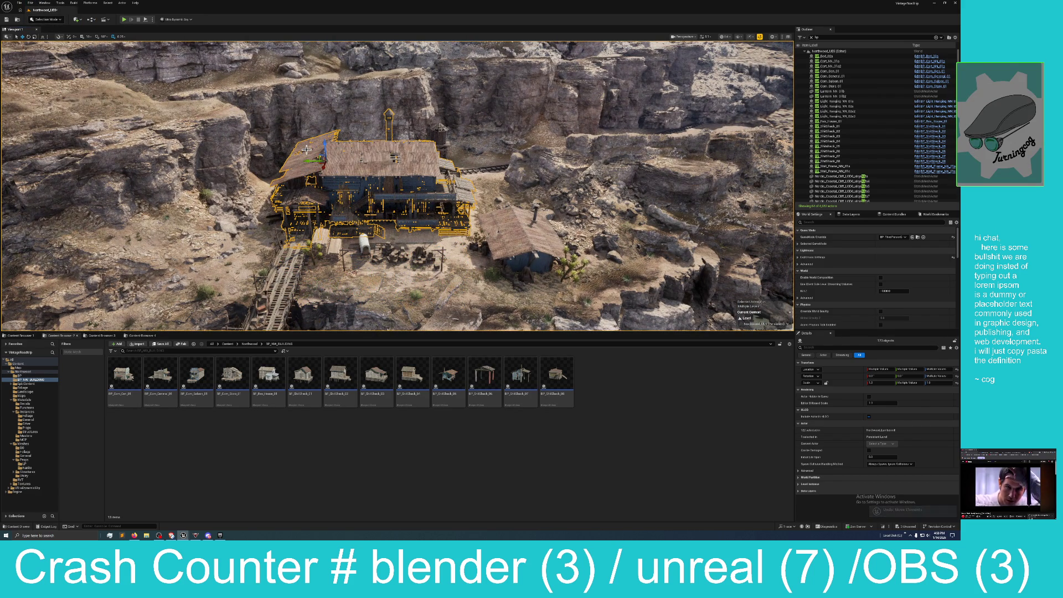
{"action": "key", "text": "f"}
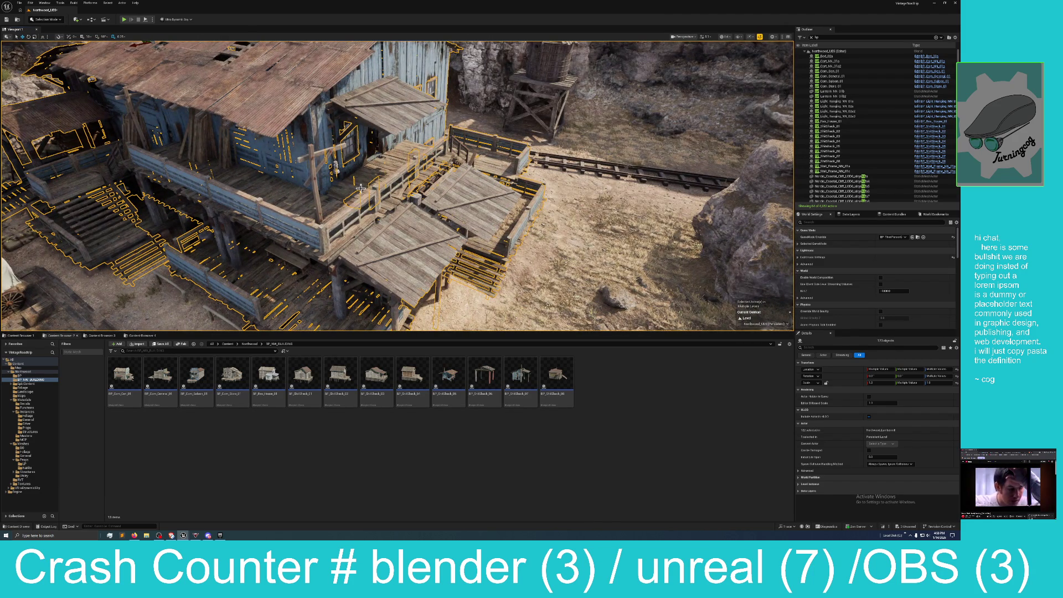
Add another building piece, remove a roof piece and the landscape, then frame the selected buildings
{"action": "left_click", "coordinate": [373, 174], "text": "ctrl"}
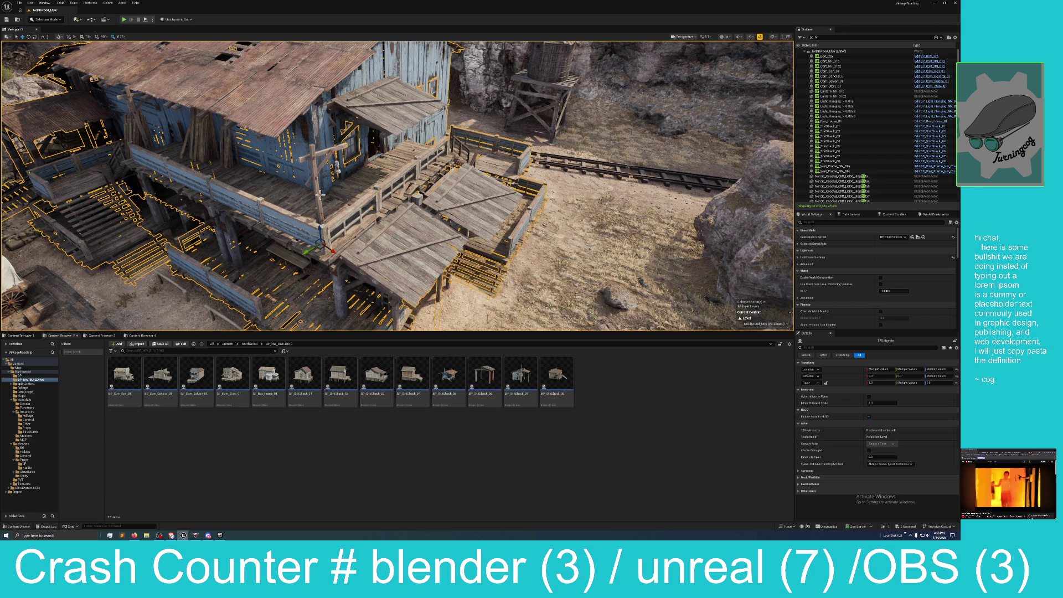
{"action": "scroll", "coordinate": [316, 198], "scroll_direction": "down", "scroll_amount": 2}
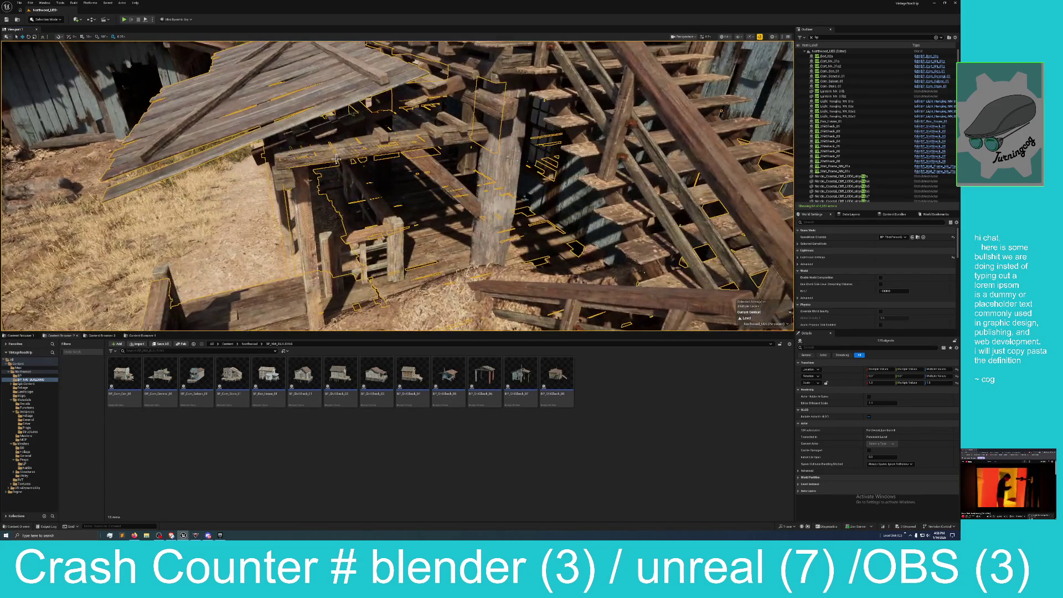
{"action": "left_click", "coordinate": [433, 138]}
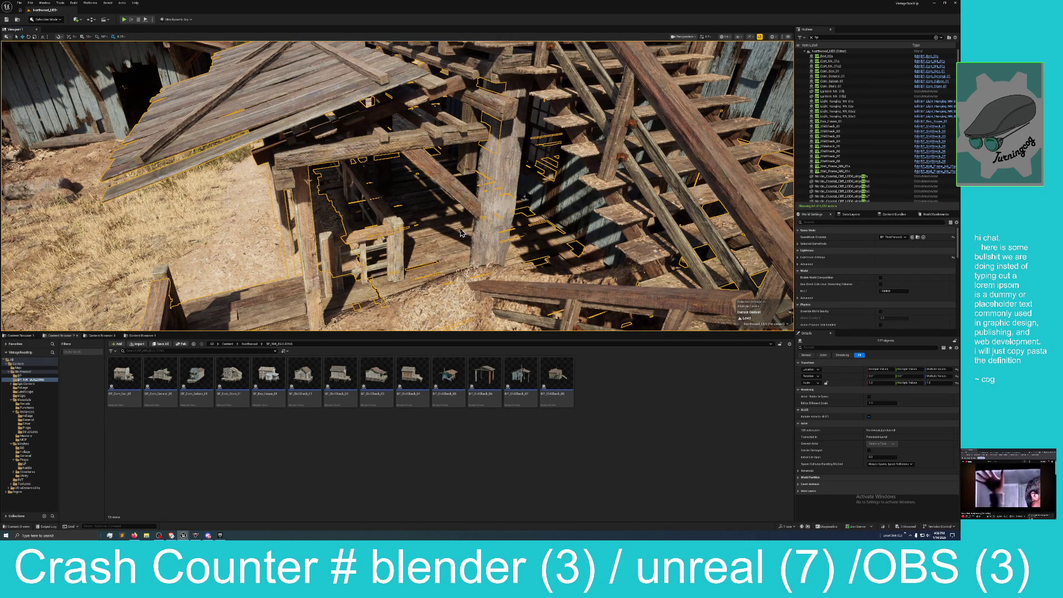
{"action": "left_click", "coordinate": [547, 239], "text": "ctrl"}
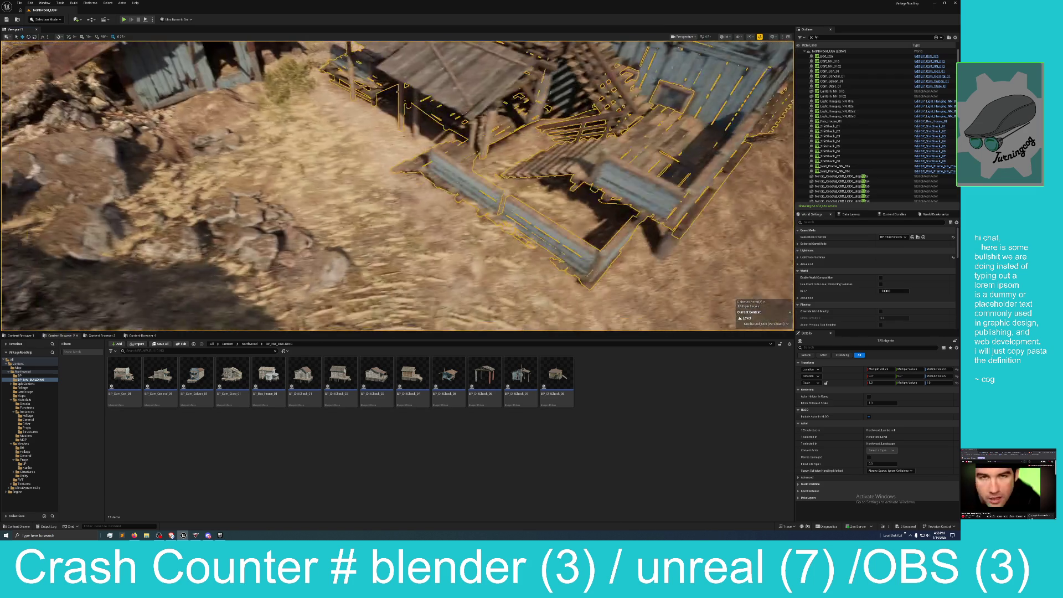
{"action": "left_click", "coordinate": [527, 249], "text": "ctrl"}
{"action": "key", "text": "f"}
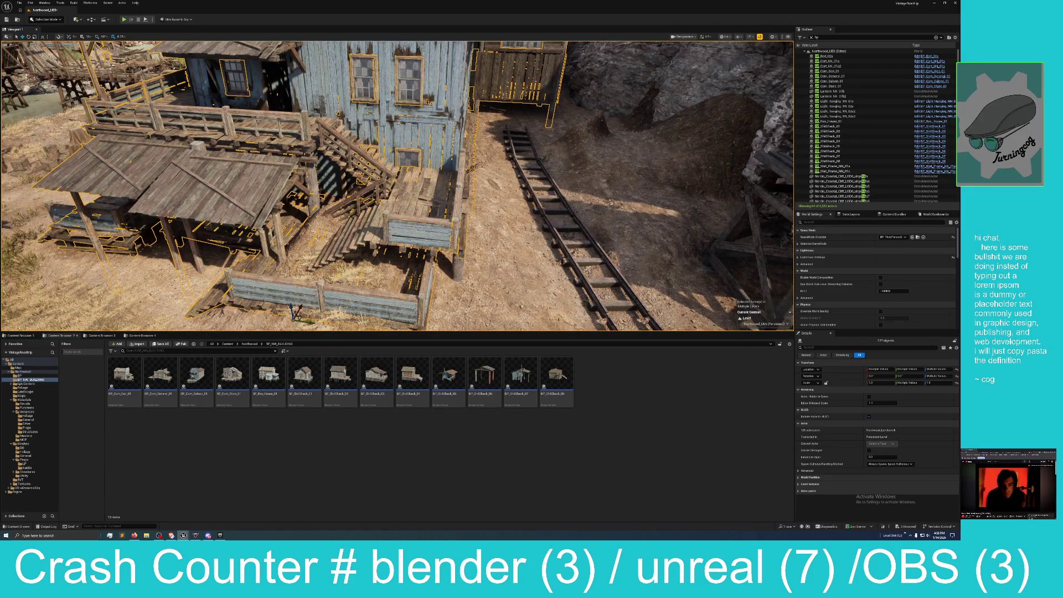
{"action": "scroll", "coordinate": [397, 186], "scroll_direction": "up", "scroll_amount": 3}
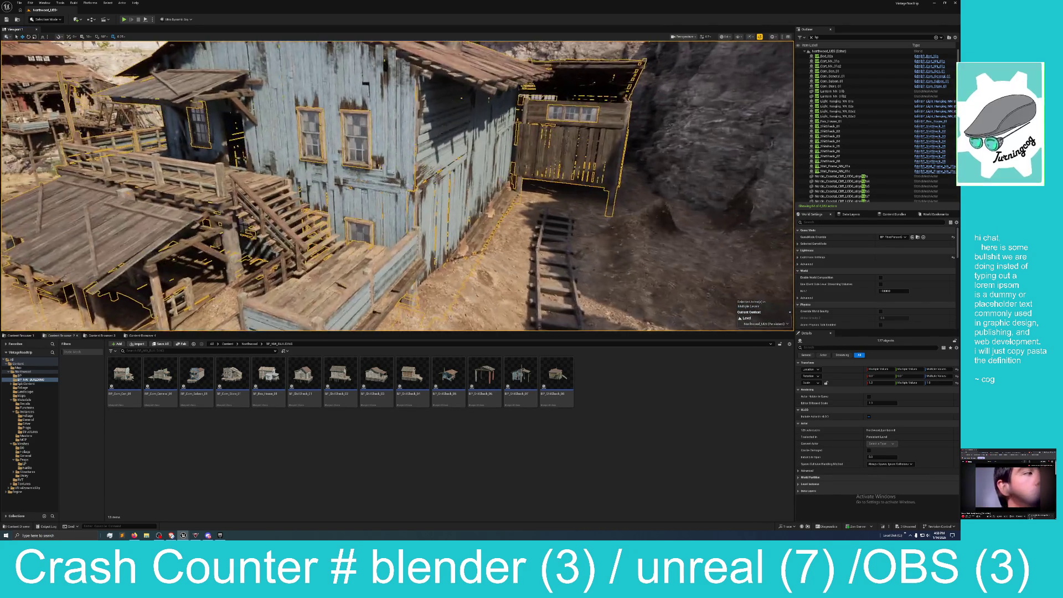
{"action": "scroll", "coordinate": [397, 186], "scroll_direction": "up", "scroll_amount": 3}
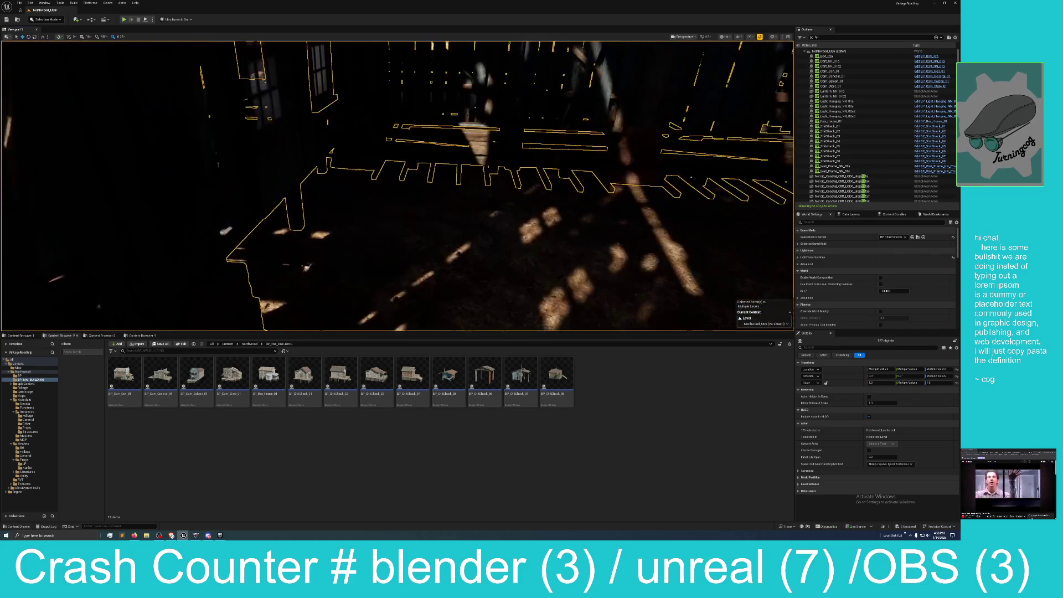
{"action": "mouse_move", "coordinate": [397, 186]}
{"action": "left_mouse_down"}
{"action": "mouse_move", "coordinate": [371, 188]}
{"action": "mouse_move", "coordinate": [397, 186]}
{"action": "mouse_move", "coordinate": [379, 185]}
{"action": "left_mouse_up"}
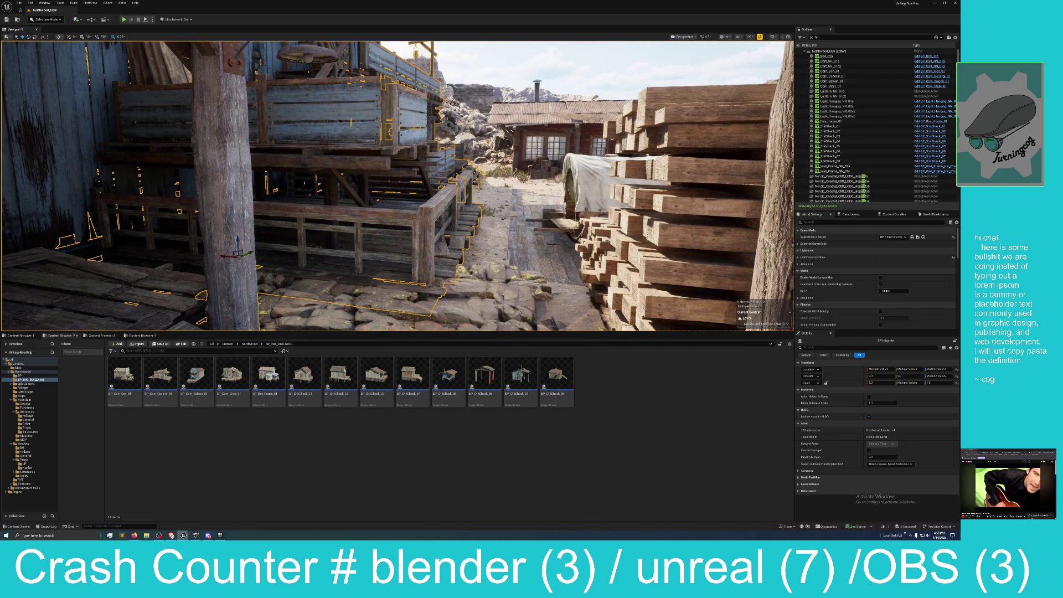
Fly in and out of the building's interior to view the stairs, ending facing the front balcony
{"action": "key", "text": "s"}
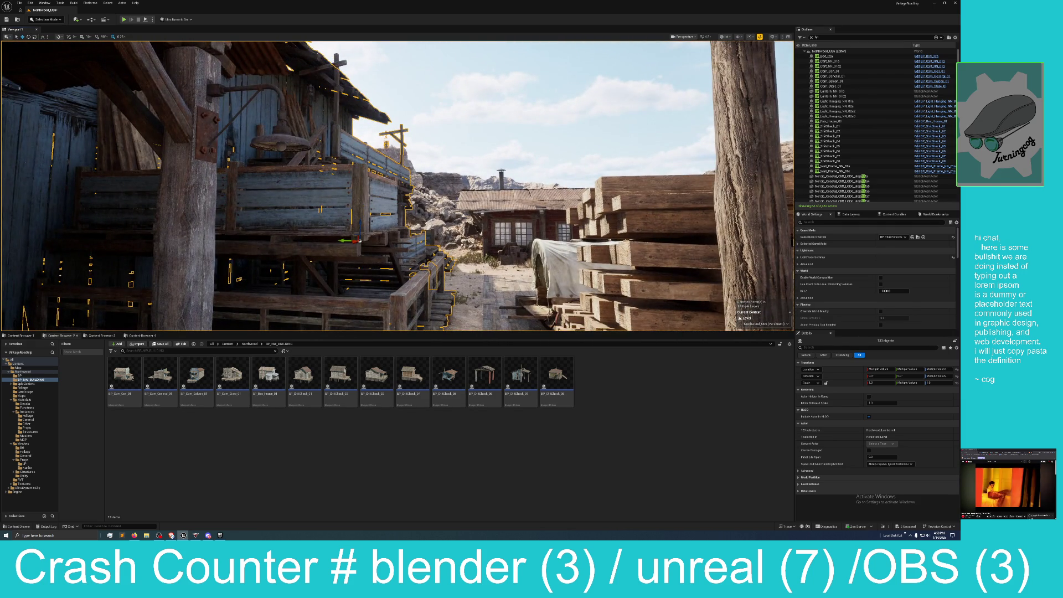
{"action": "key", "text": "w"}
{"action": "key", "text": "s"}
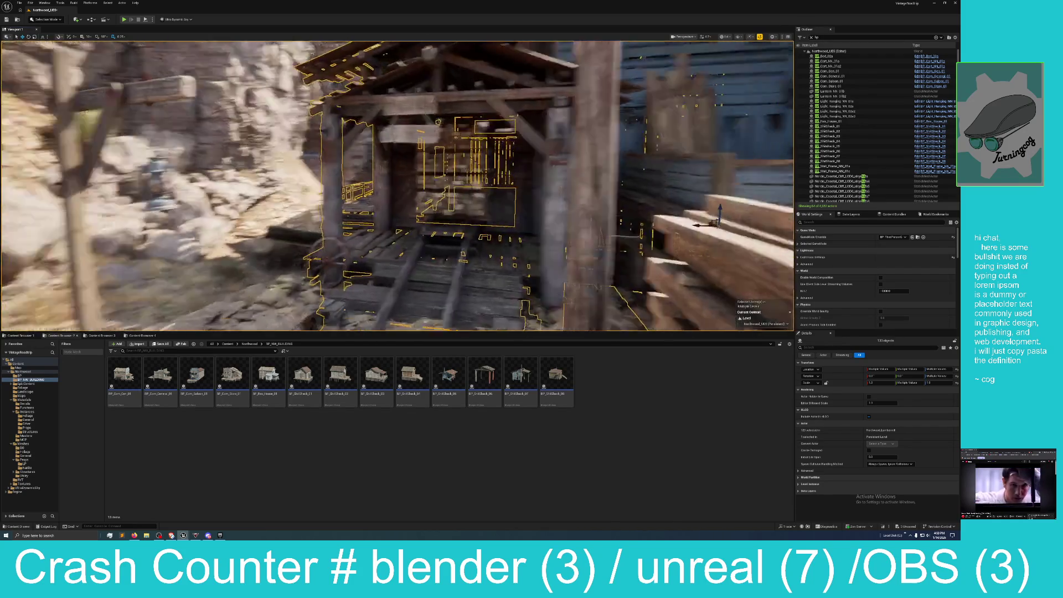
{"action": "key", "text": "w"}
{"action": "key", "text": "s"}
{"action": "key", "text": "w"}
{"action": "key", "text": "w"}
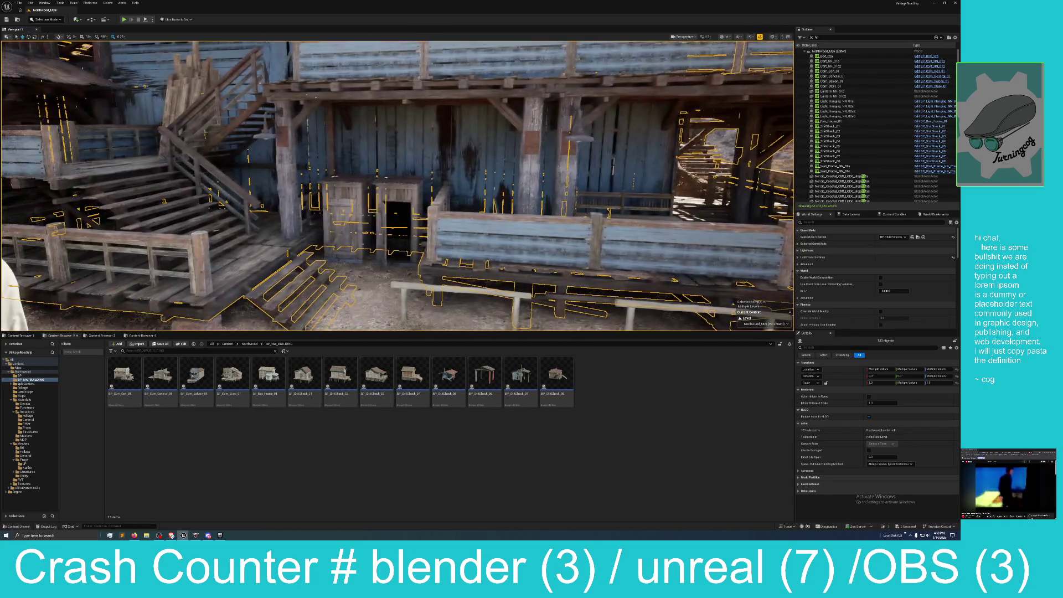
{"action": "key", "text": "s"}
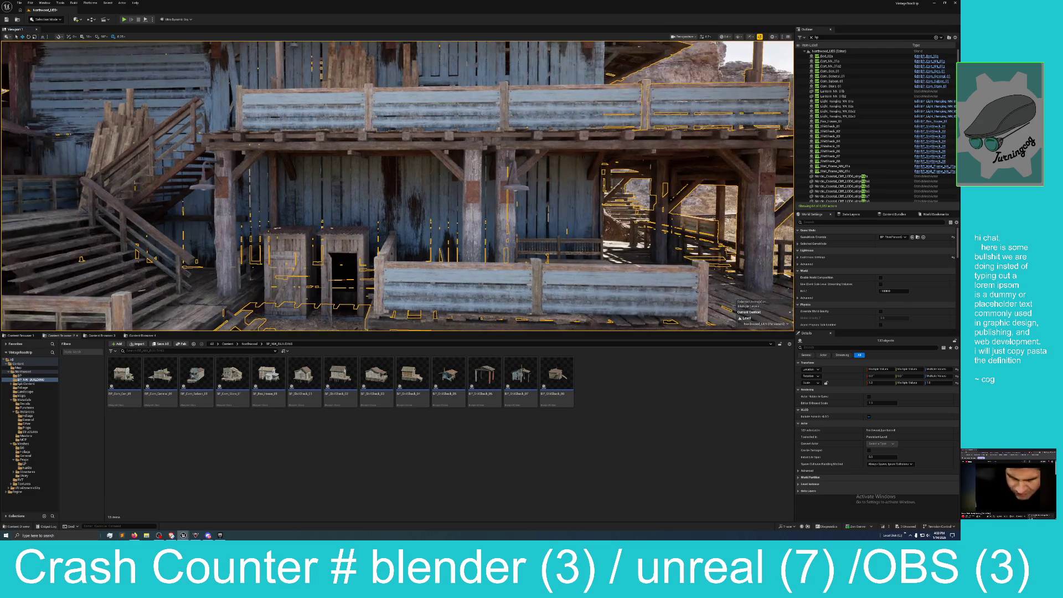
Add the shed, two more building pieces and two wooden posts to the selection
{"action": "left_click", "coordinate": [272, 190], "text": "ctrl"}
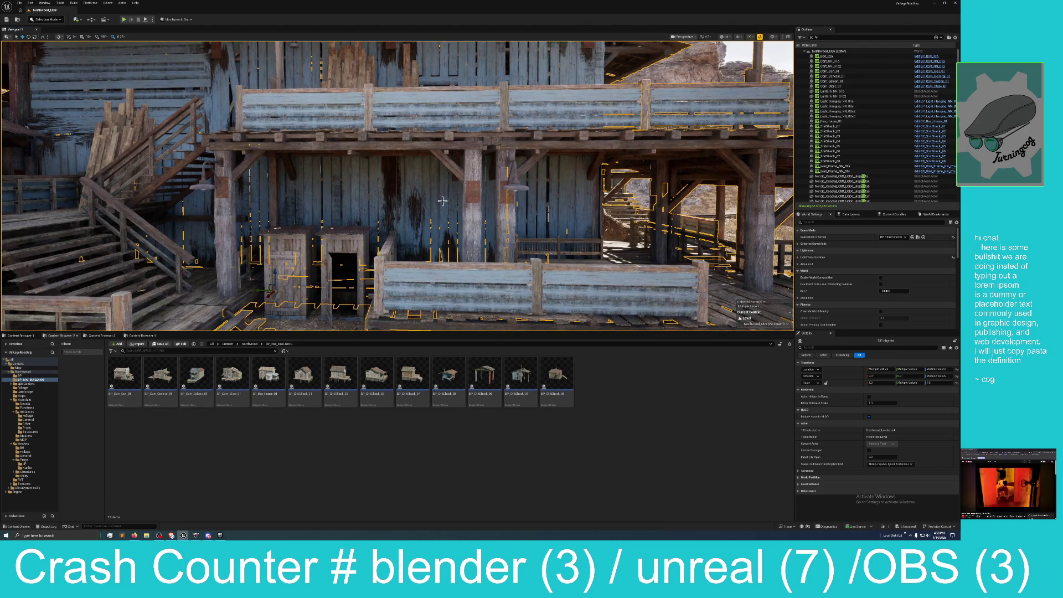
{"action": "key", "text": "d"}
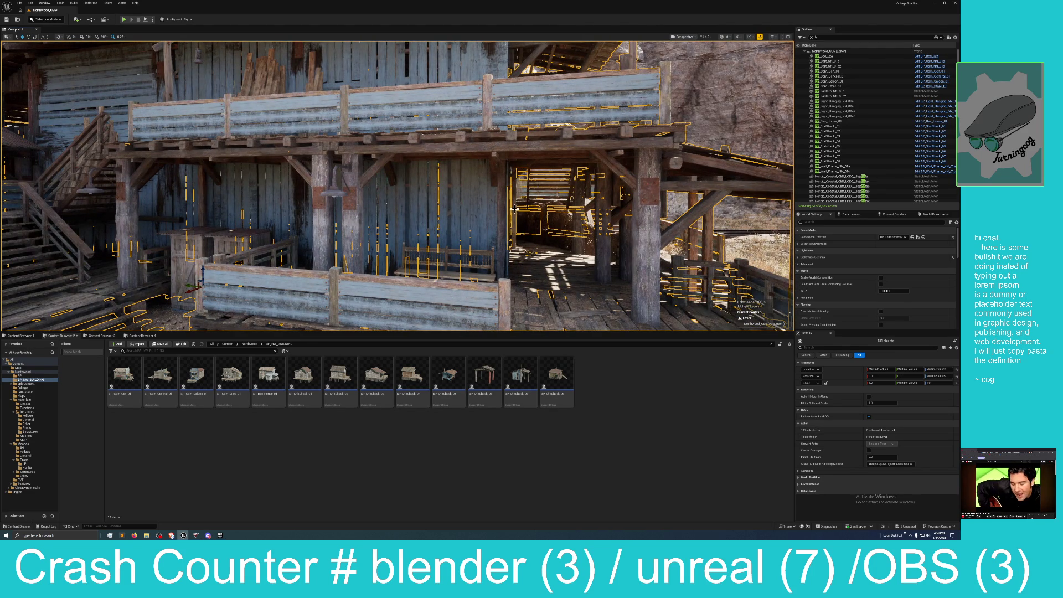
{"action": "left_click", "coordinate": [609, 224], "text": "ctrl"}
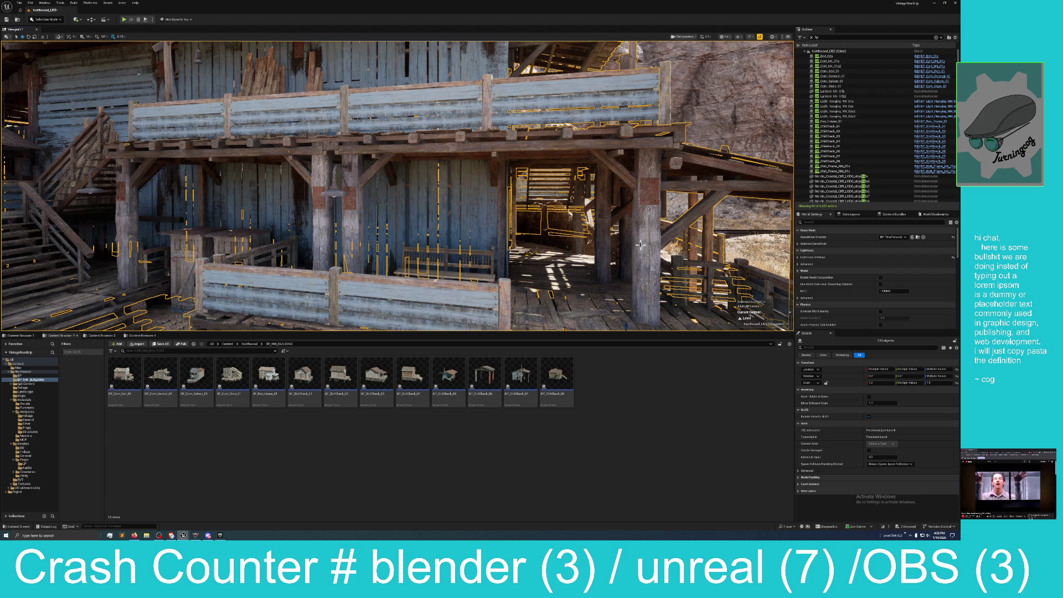
{"action": "left_click", "coordinate": [640, 216], "text": "ctrl"}
{"action": "left_click", "coordinate": [648, 184], "text": "ctrl"}
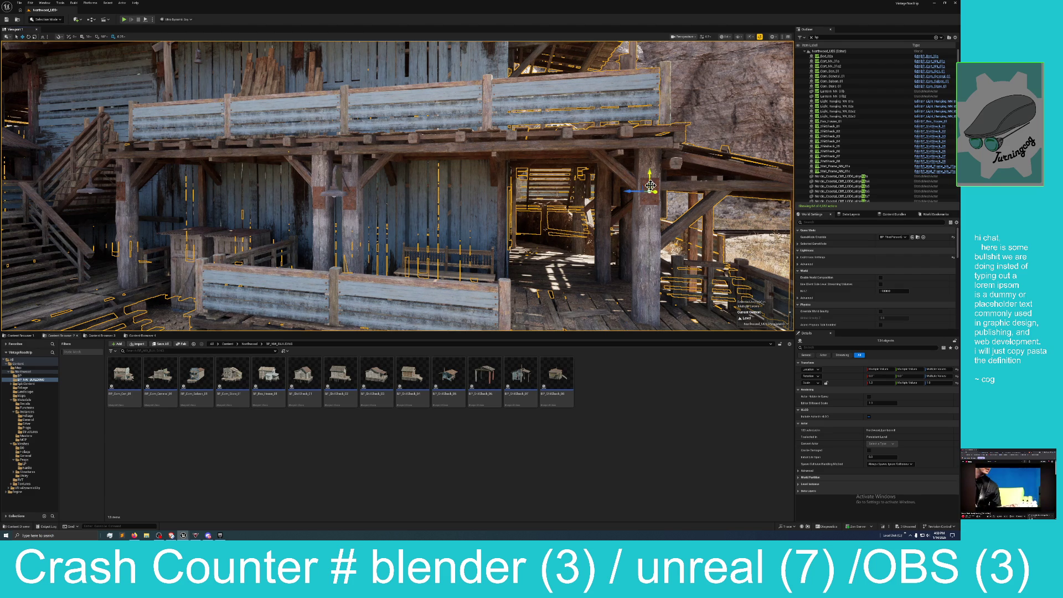
{"action": "left_click", "coordinate": [348, 196], "text": "ctrl"}
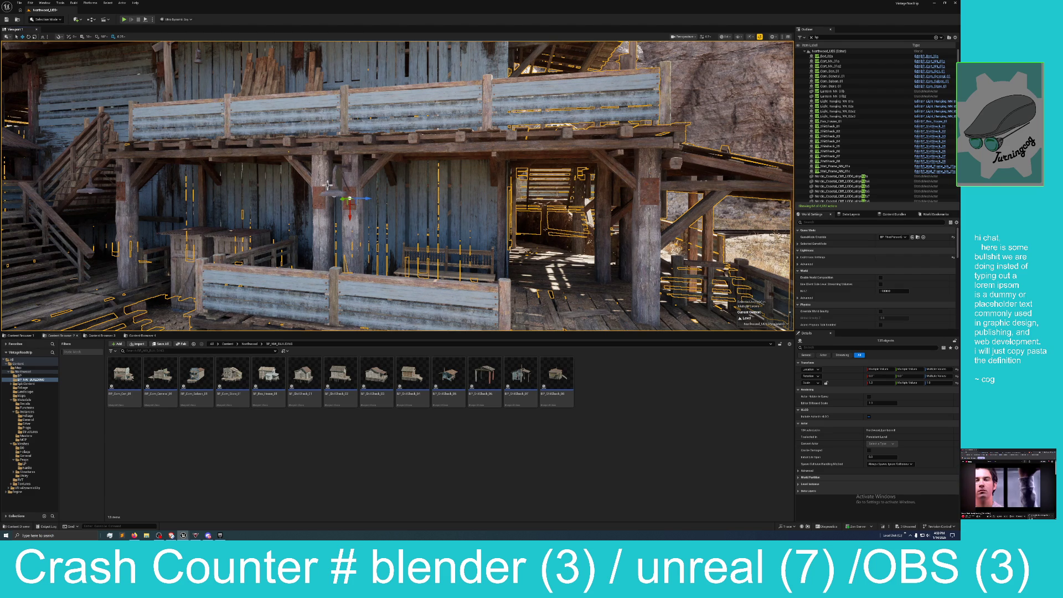
{"action": "mouse_move", "coordinate": [410, 188]}
{"action": "left_mouse_down"}
{"action": "mouse_move", "coordinate": [410, 155]}
{"action": "mouse_move", "coordinate": [431, 178]}
{"action": "left_mouse_up"}
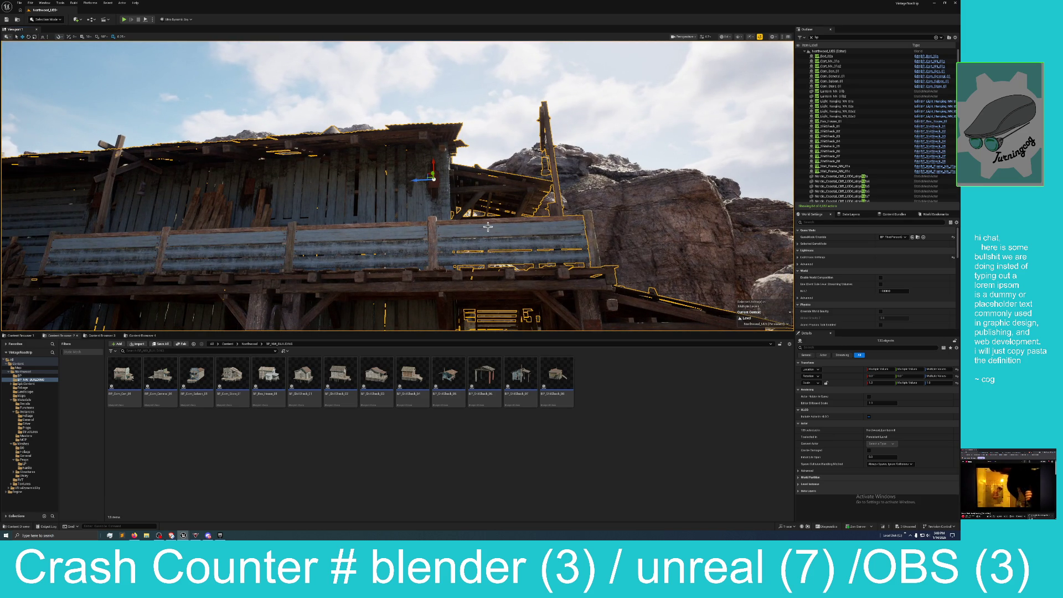
Focus on the mining building and drag it upward onto the cliff edge above the town
{"action": "left_click_drag", "start_coordinate": [421, 188], "coordinate": [481, 199]}
{"action": "key", "text": "f"}
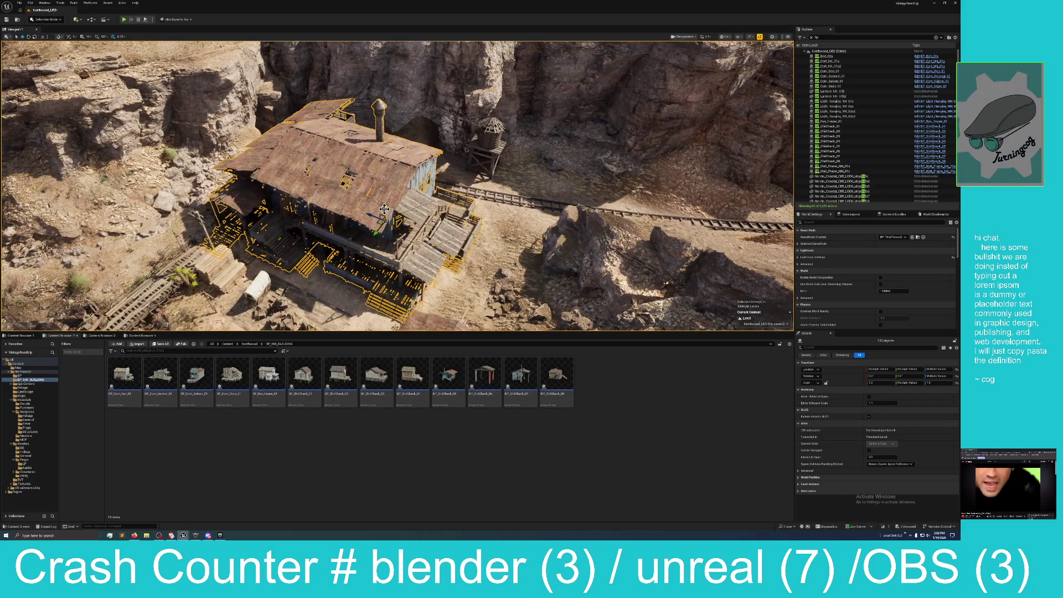
{"action": "left_click_drag", "start_coordinate": [385, 211], "coordinate": [390, 233]}
{"action": "key", "text": "f"}
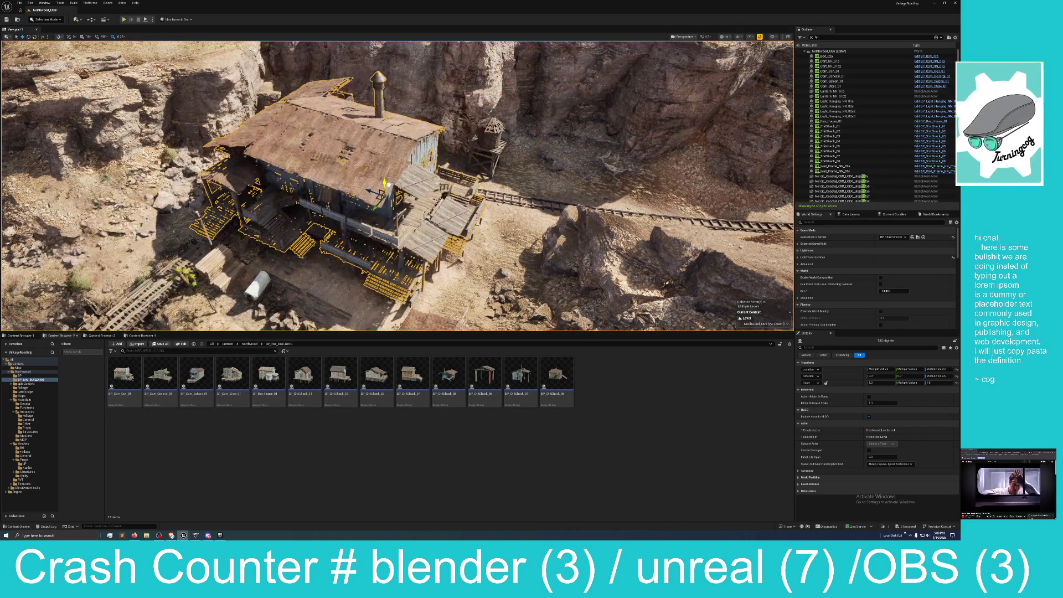
{"action": "scroll", "coordinate": [387, 188], "scroll_direction": "up", "scroll_amount": 3}
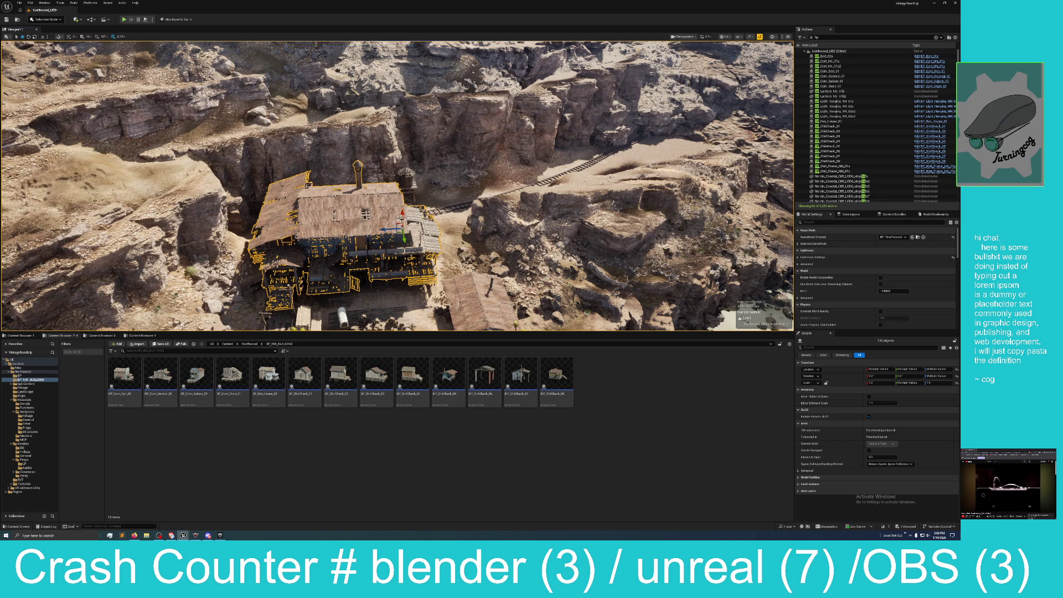
{"action": "left_click_drag", "start_coordinate": [402, 215], "coordinate": [403, 100]}
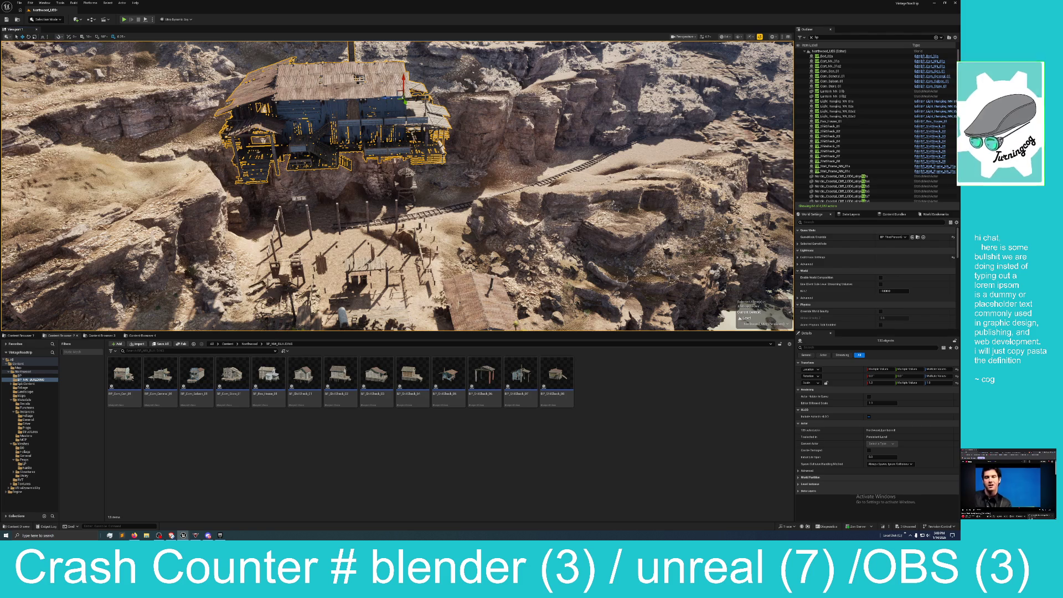
{"action": "key", "text": "XF86AudioRaiseVolume"}
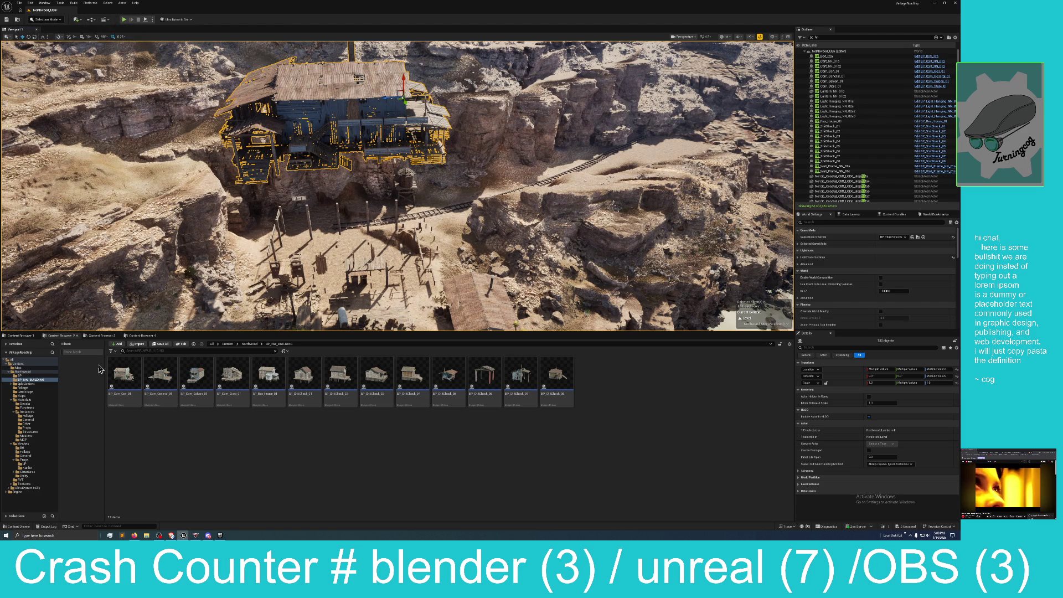
{"action": "key", "text": "XF86AudioRaiseVolume"}
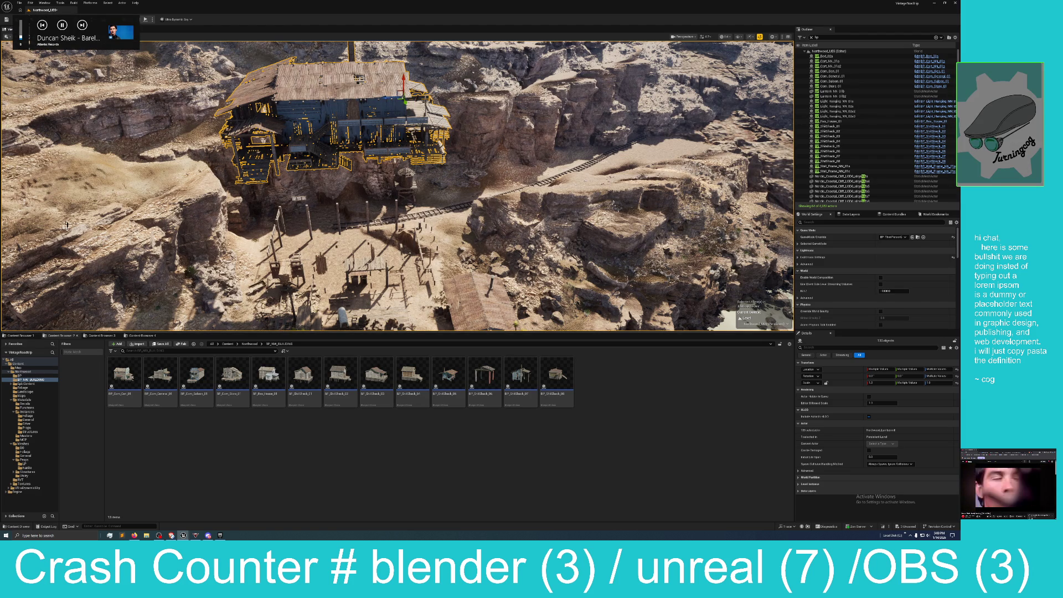
{"action": "left_click_drag", "start_coordinate": [221, 192], "coordinate": [224, 188]}
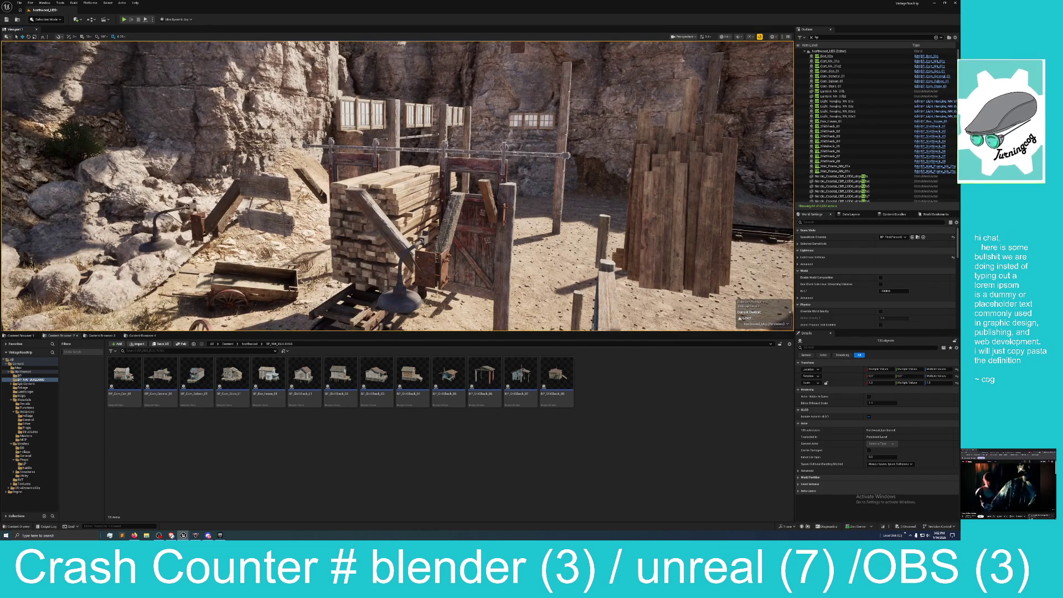
Undo the mining building's move so it returns to its original spot
{"action": "key", "text": "w"}
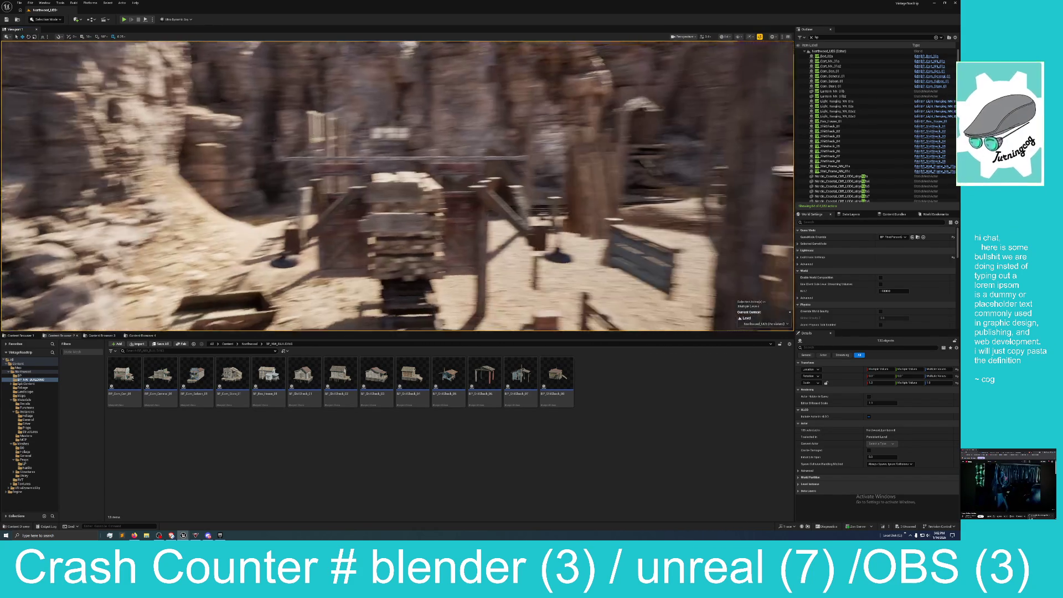
{"action": "key", "text": "s"}
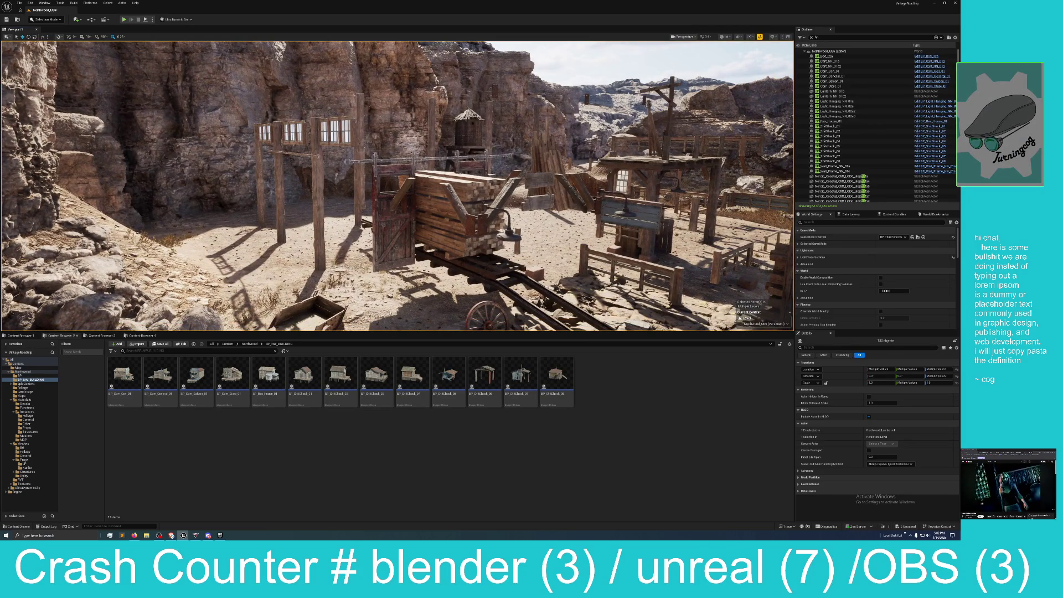
{"action": "key", "text": "w"}
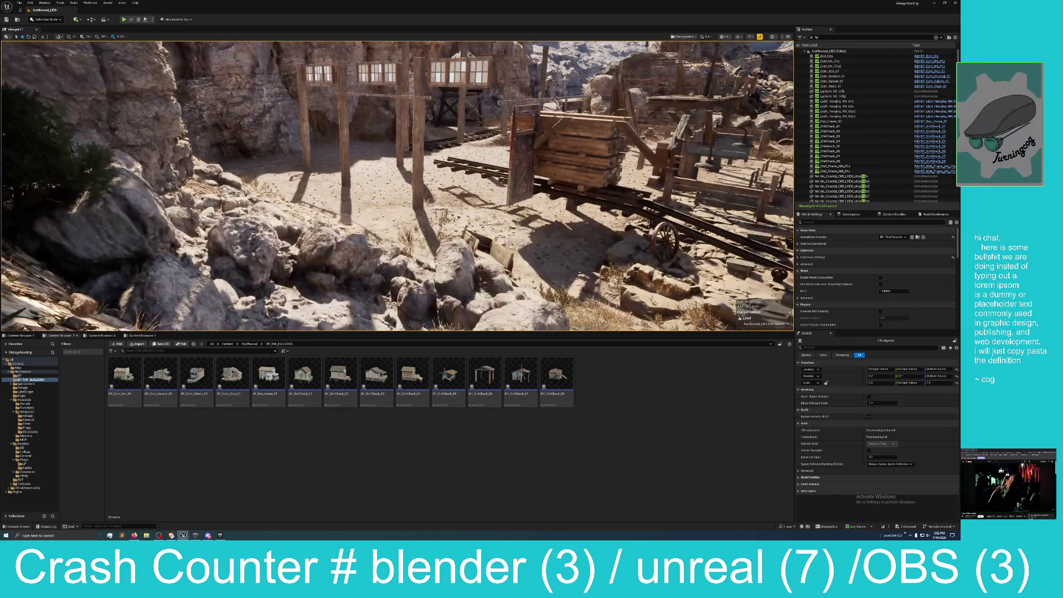
{"action": "key", "text": "w"}
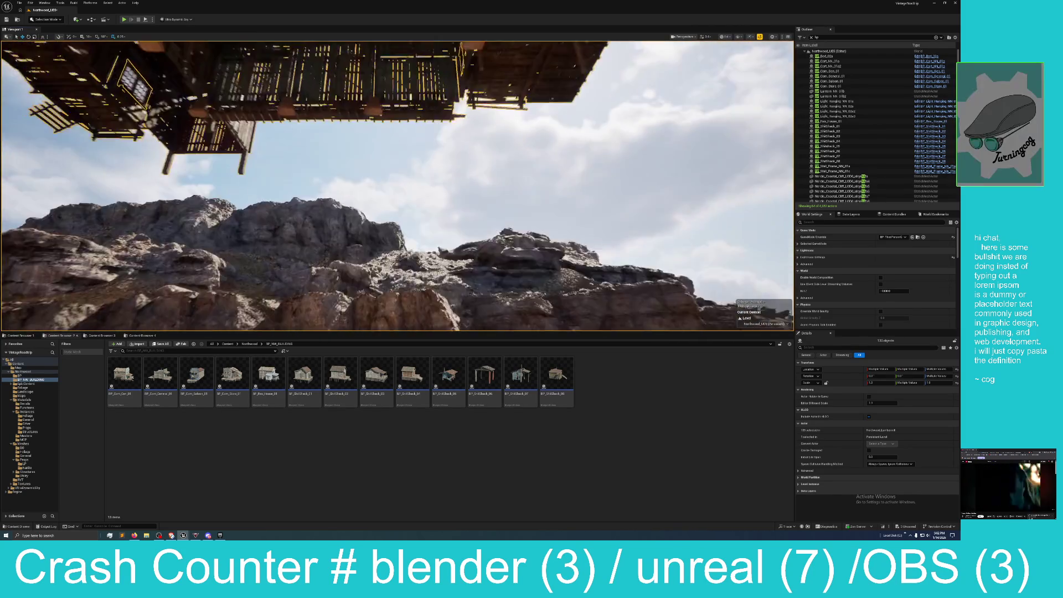
{"action": "key", "text": "s"}
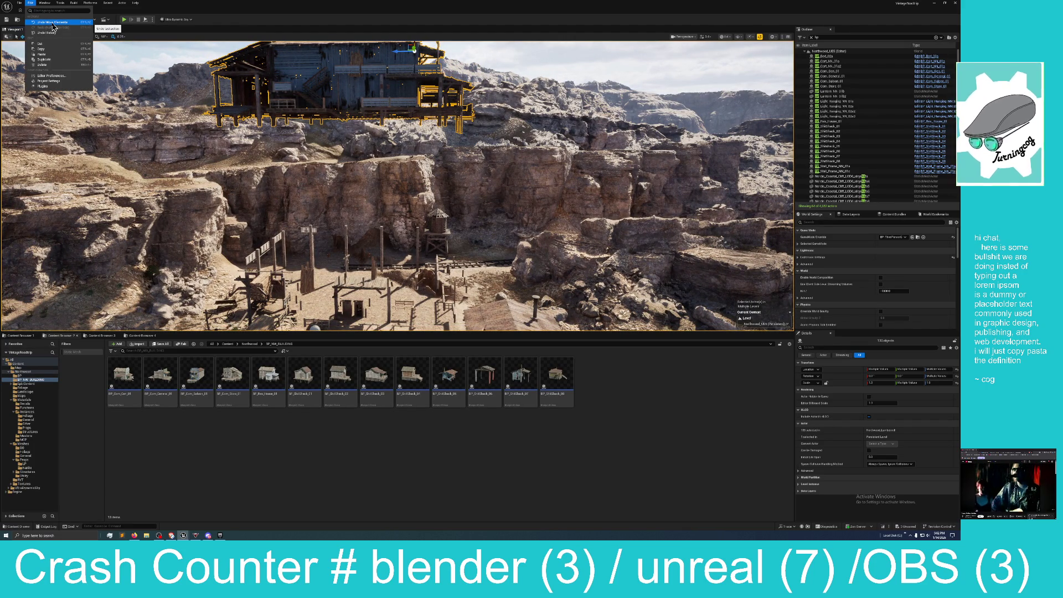
{"action": "left_click", "coordinate": [52, 23]}
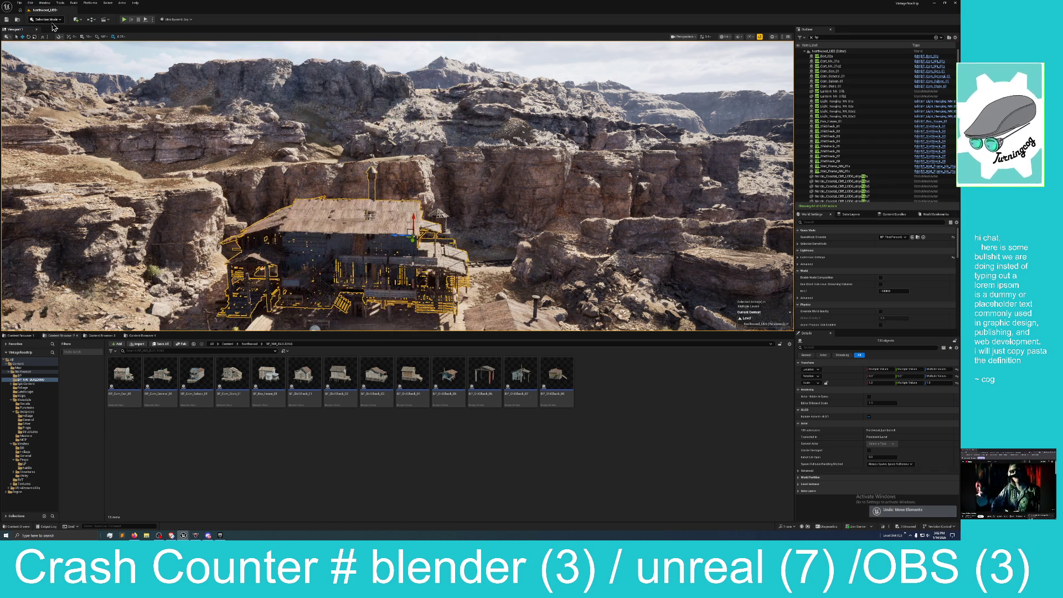
From inside the building, add an interior piece, a floor piece and a right-side piece to the selection
{"action": "key", "text": "w"}
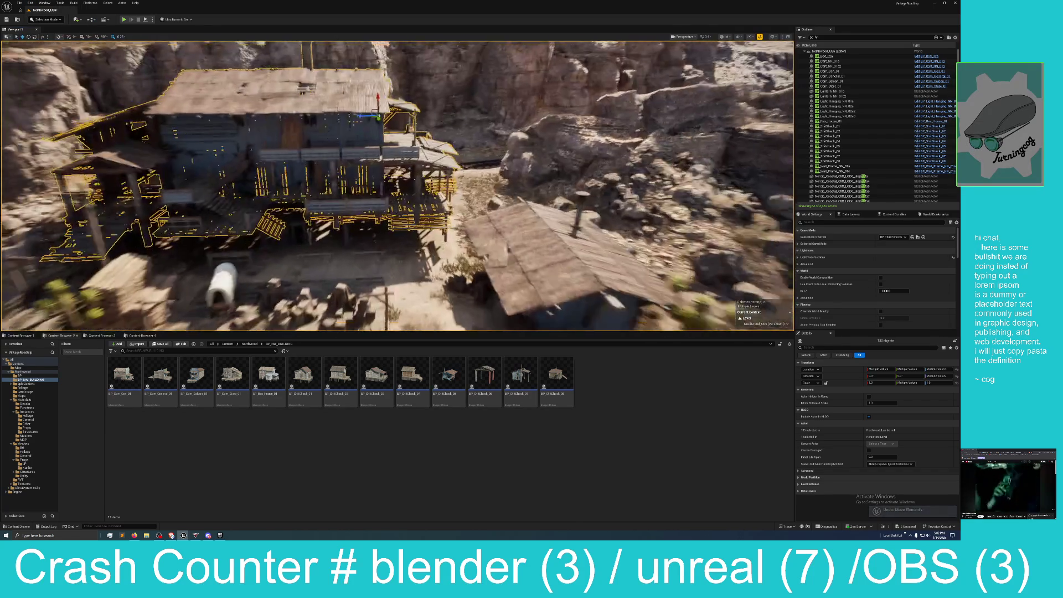
{"action": "key", "text": "w"}
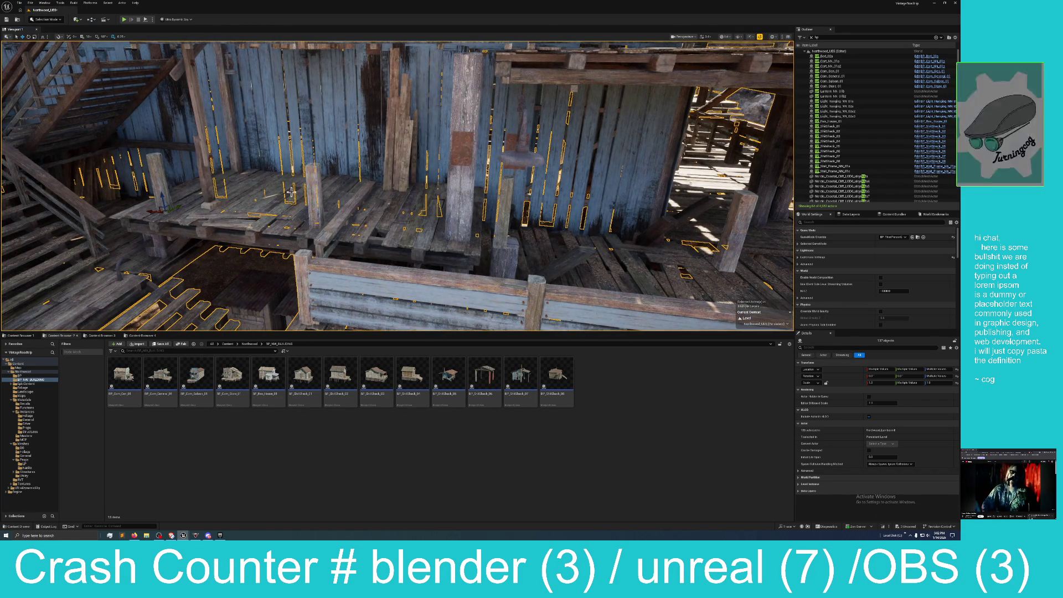
{"action": "left_click", "coordinate": [211, 180], "text": "ctrl"}
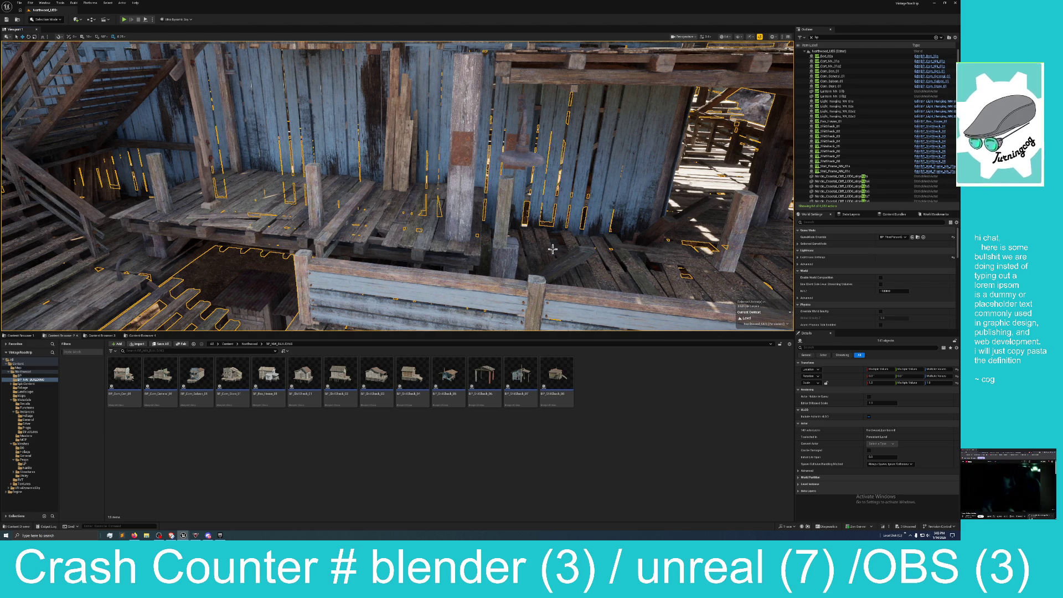
{"action": "key", "text": "f"}
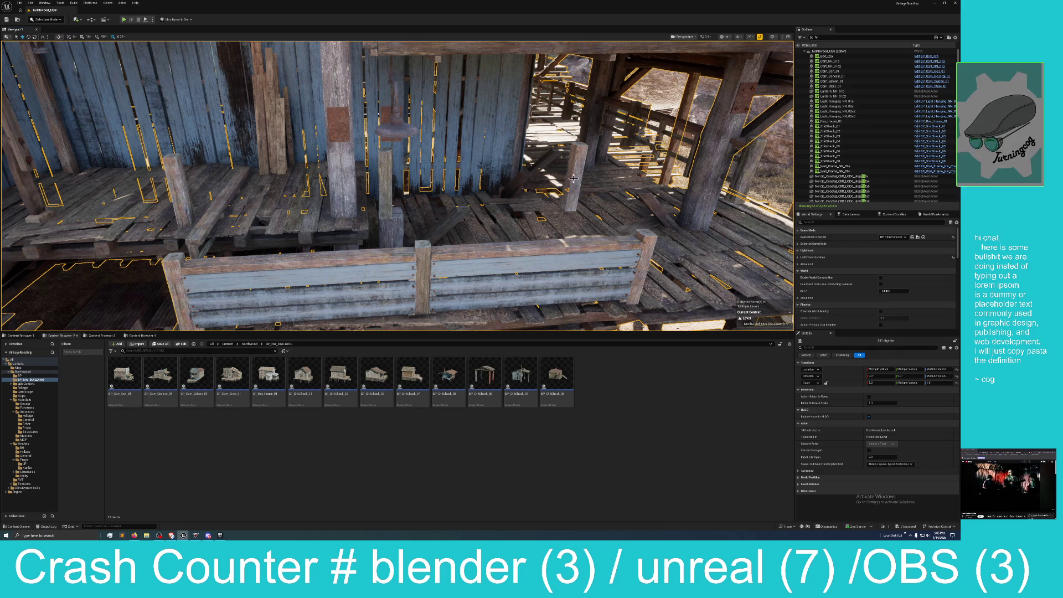
{"action": "left_click", "coordinate": [444, 222], "text": "ctrl"}
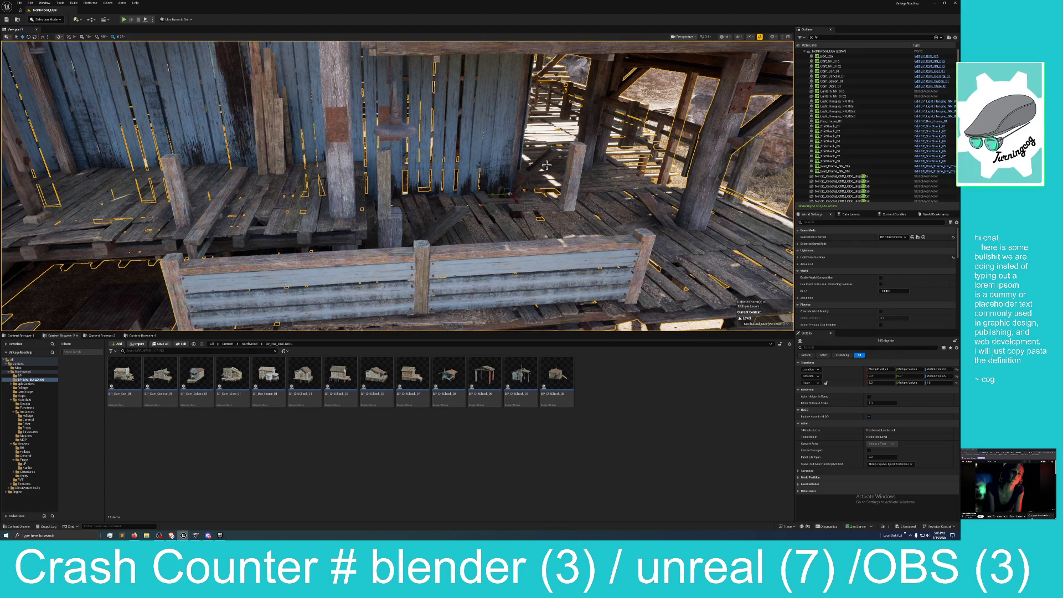
{"action": "left_click", "coordinate": [657, 206], "text": "ctrl"}
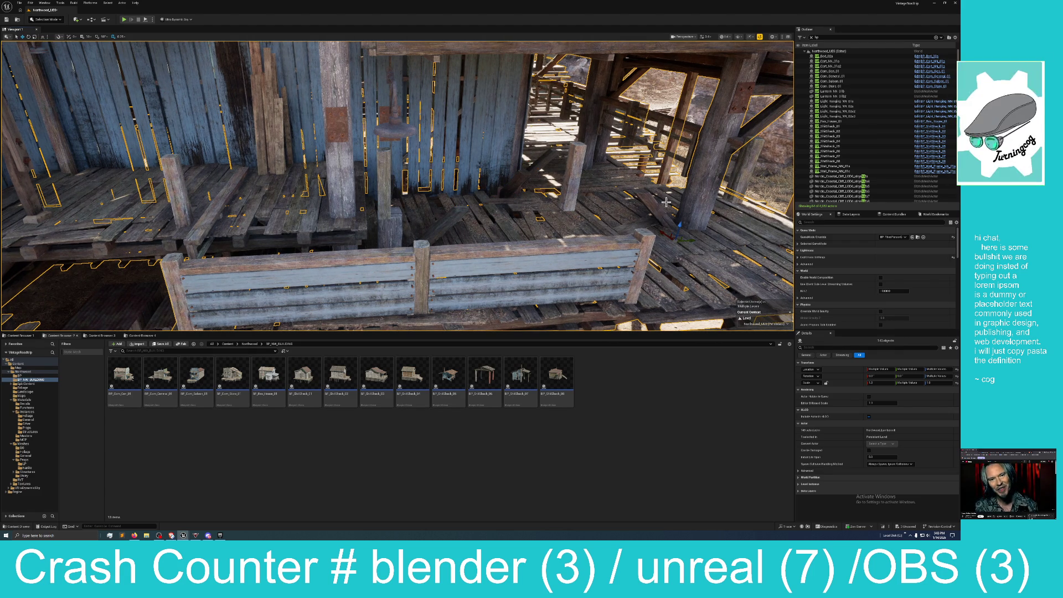
{"action": "key", "text": "f"}
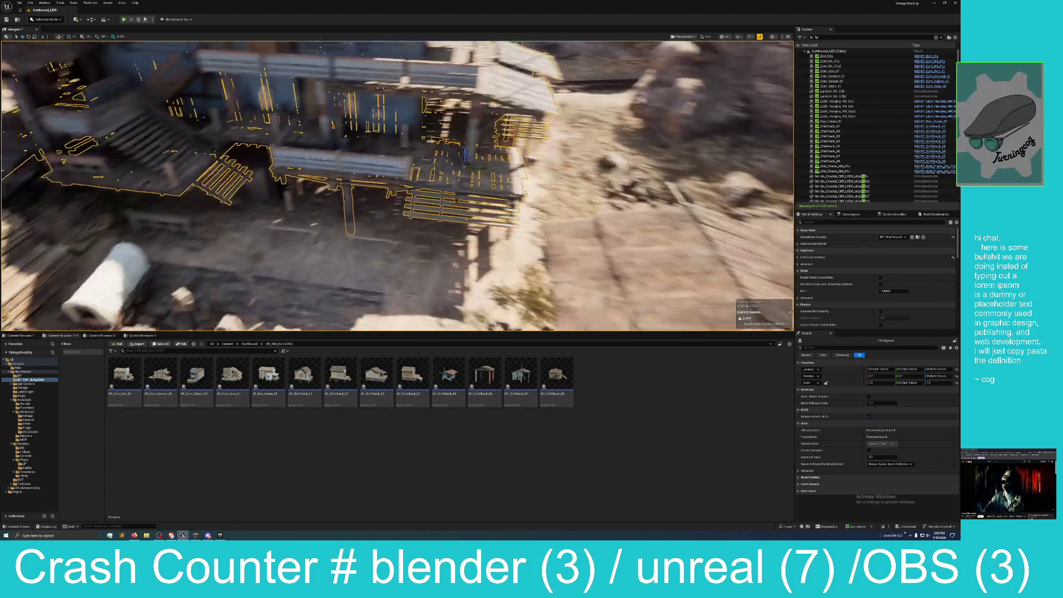
Undo three times to revert the pieces' move, then fly close to the front walkway wall
{"action": "key", "text": "f"}
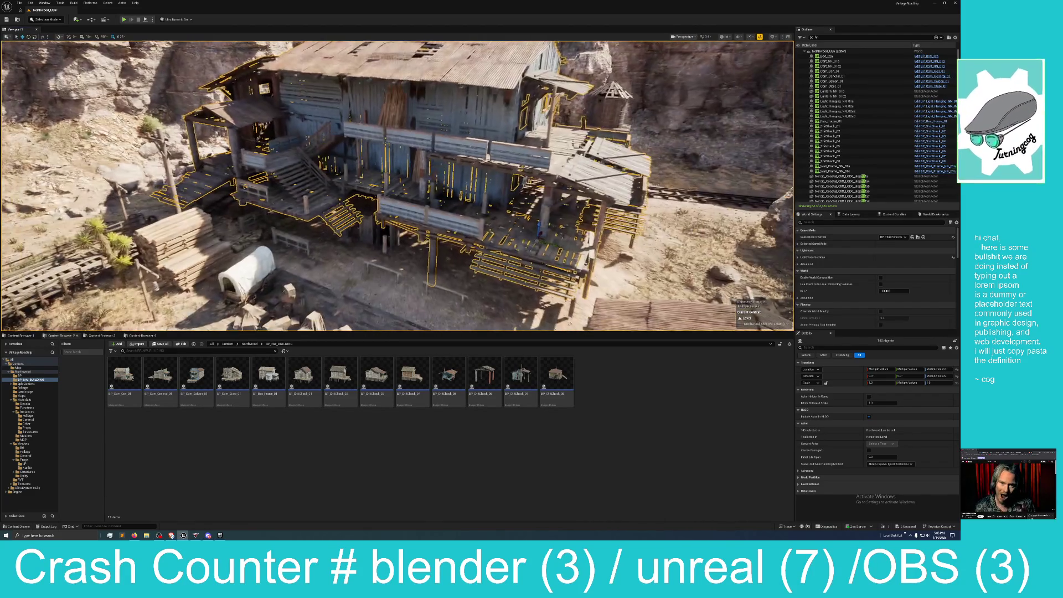
{"action": "left_click", "coordinate": [31, 3]}
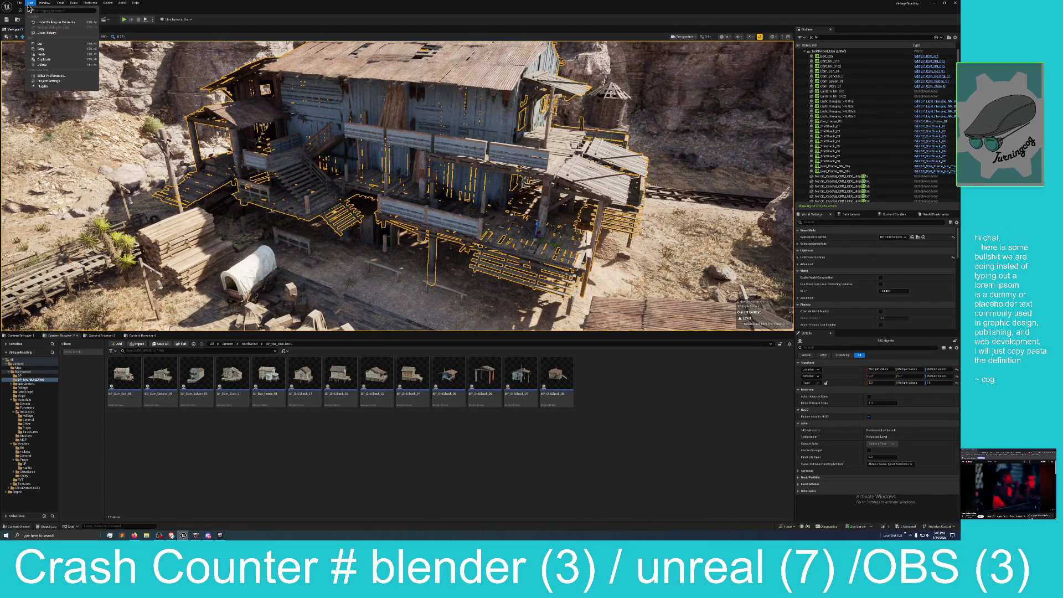
{"action": "left_click", "coordinate": [30, 3]}
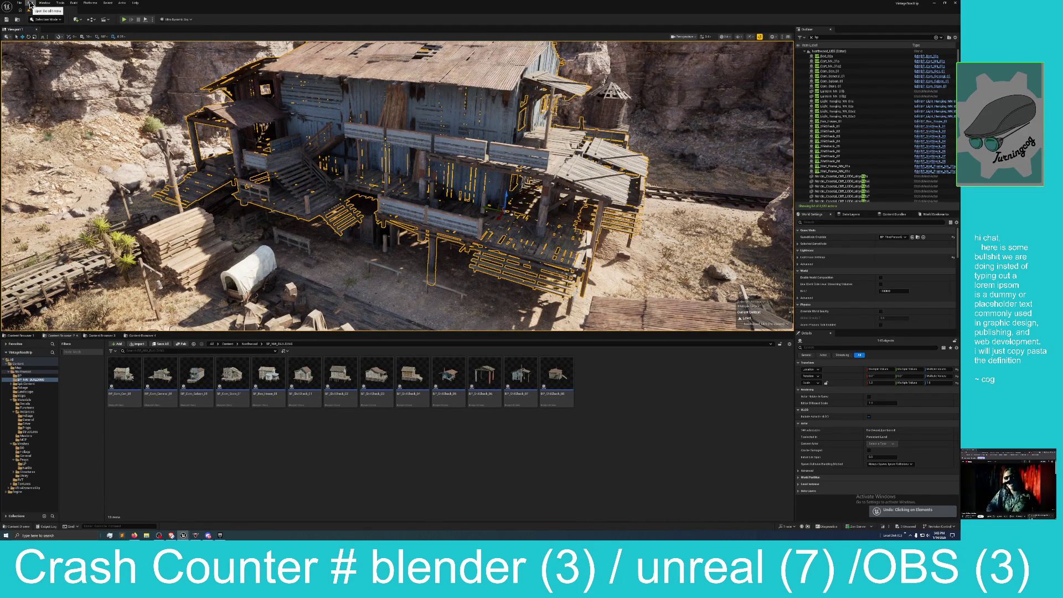
{"action": "key", "text": "ctrl+z"}
{"action": "key", "text": "ctrl+z"}
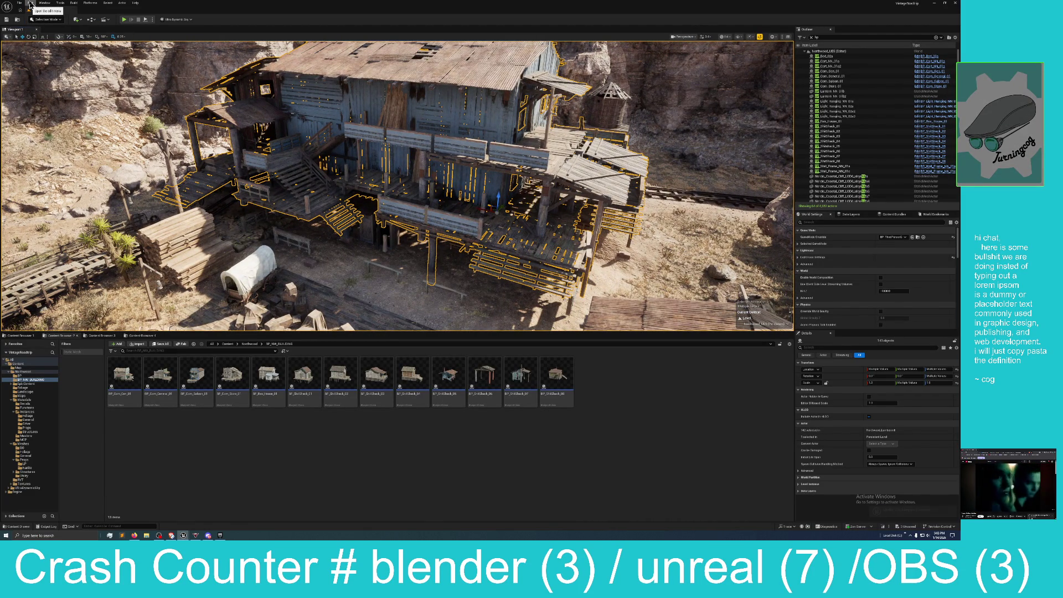
{"action": "key", "text": "ctrl+z"}
{"action": "key", "text": "ctrl+z"}
{"action": "key", "text": "ctrl+z"}
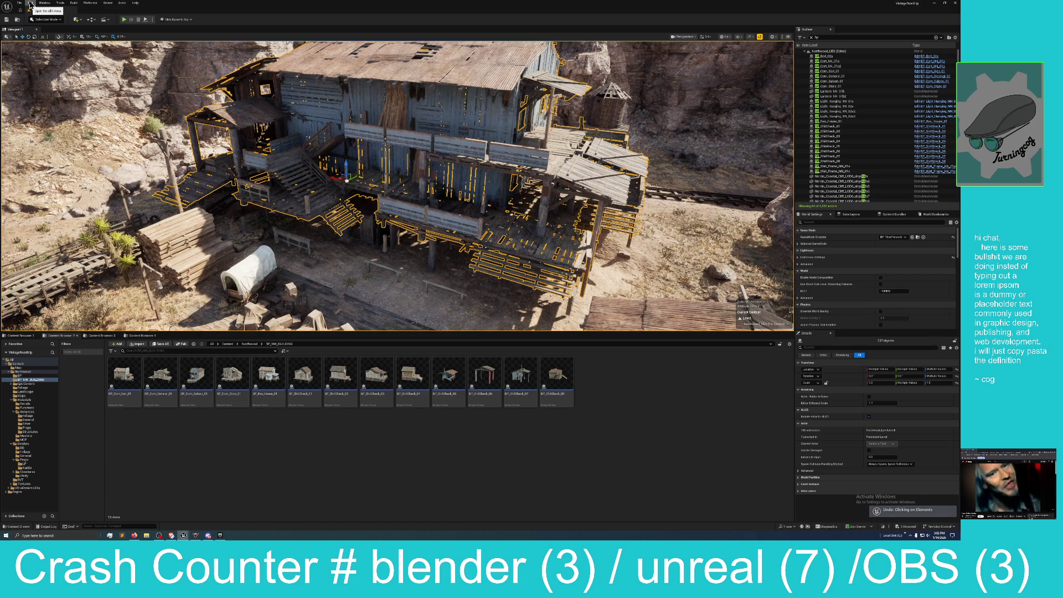
{"action": "key", "text": "ctrl+z"}
{"action": "key", "text": "ctrl+z"}
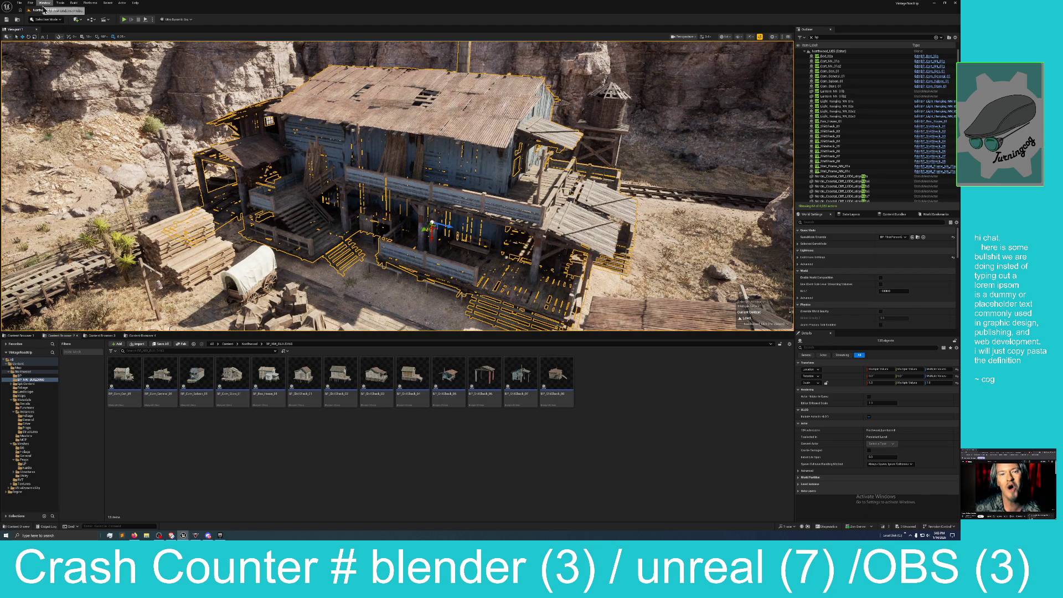
{"action": "right_click", "coordinate": [294, 132]}
{"action": "key", "text": "w"}
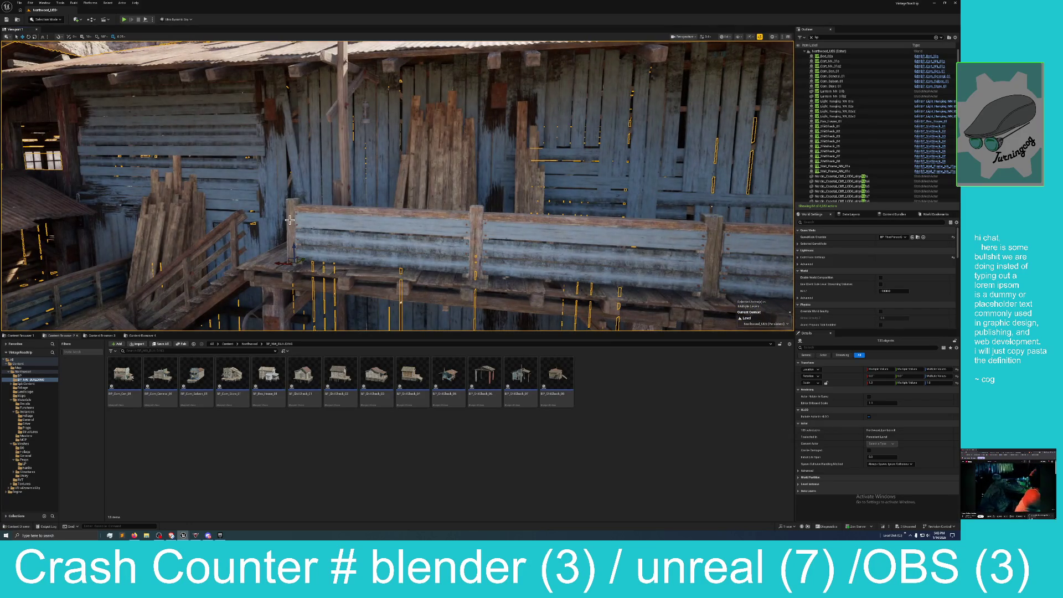
Add walkway posts, railing pieces and the lantern post to the selection
{"action": "left_click", "coordinate": [479, 237], "text": "ctrl"}
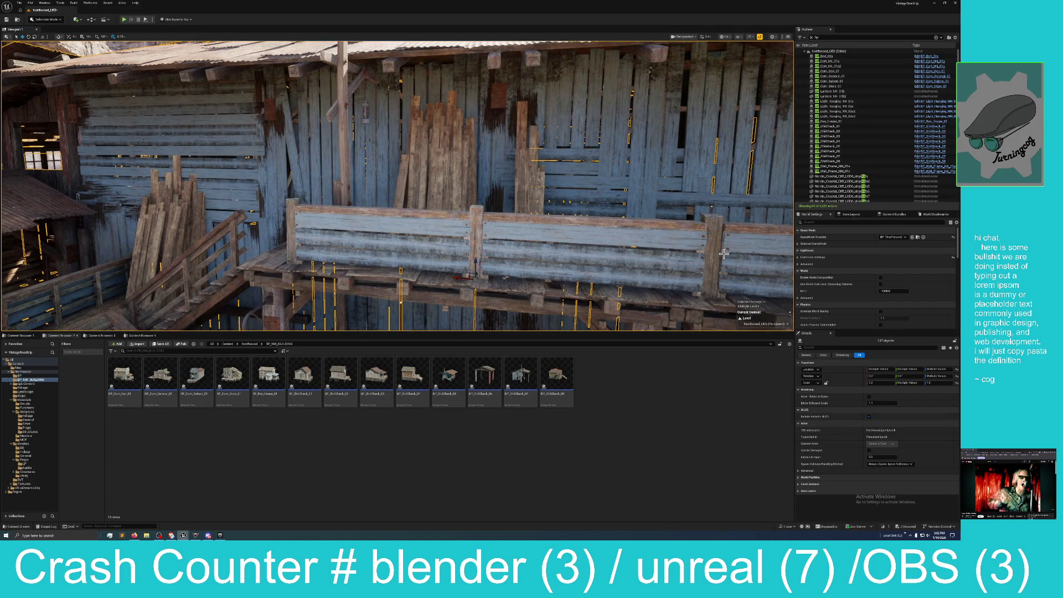
{"action": "left_click", "coordinate": [343, 176], "text": "ctrl"}
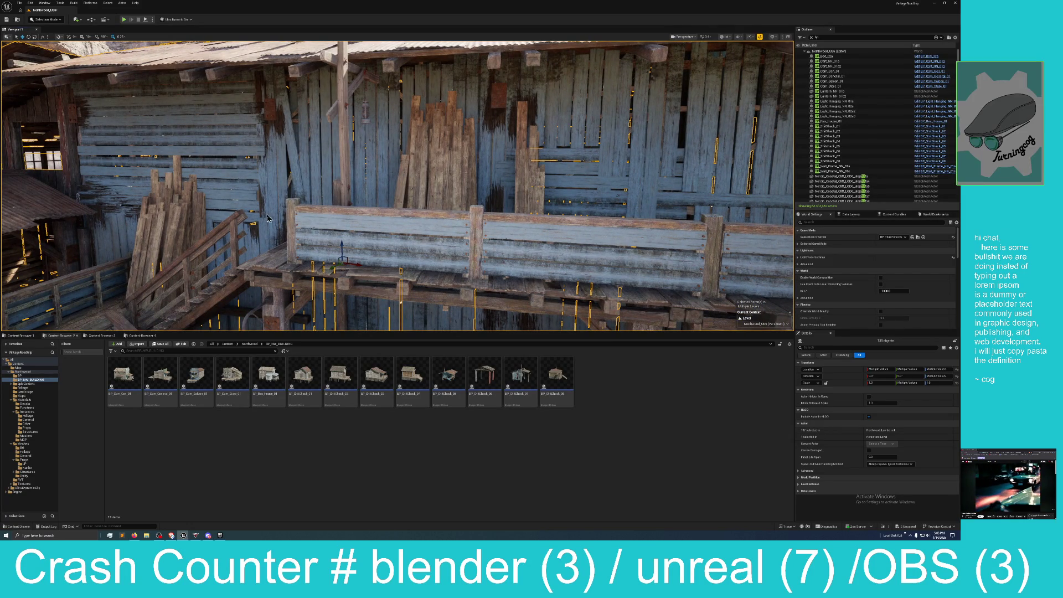
{"action": "left_click", "coordinate": [349, 279], "text": "ctrl"}
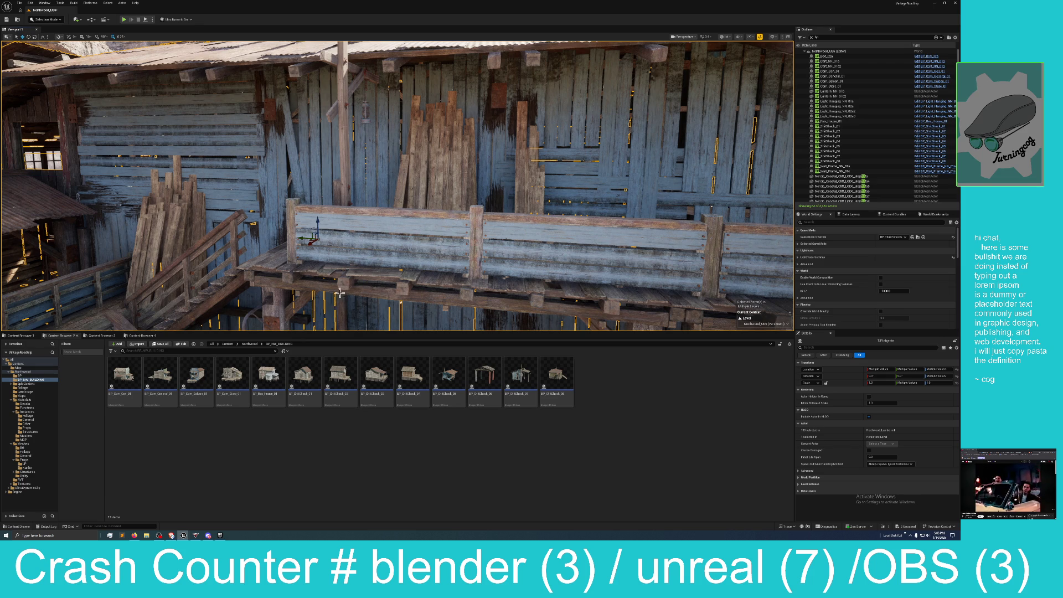
{"action": "key", "text": "f"}
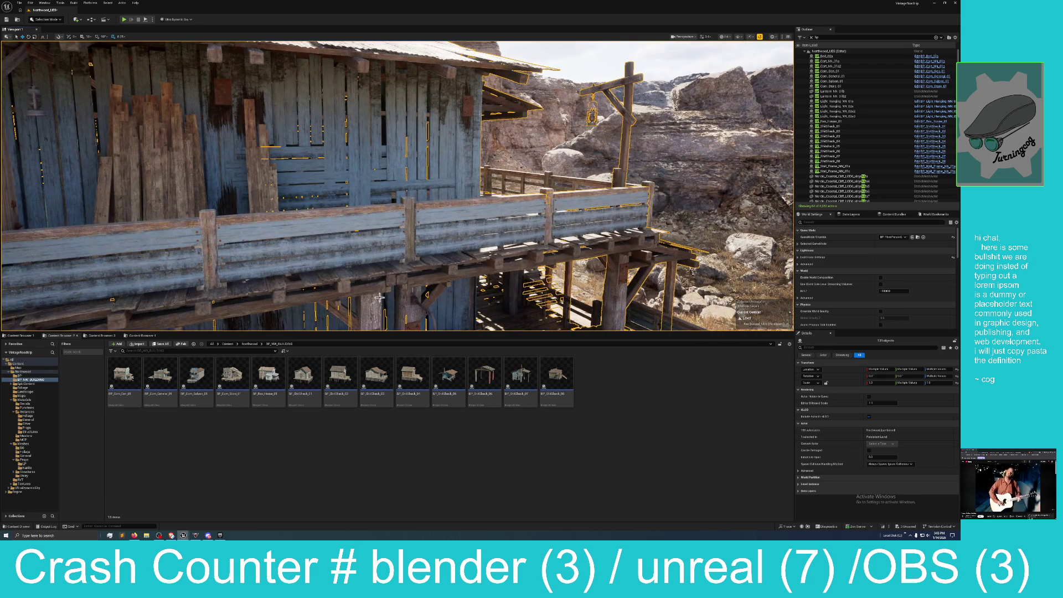
{"action": "left_click", "coordinate": [408, 288], "text": "ctrl"}
{"action": "mouse_move", "coordinate": [413, 301]}
{"action": "left_mouse_down"}
{"action": "mouse_move", "coordinate": [410, 285]}
{"action": "mouse_move", "coordinate": [413, 301]}
{"action": "left_mouse_up"}
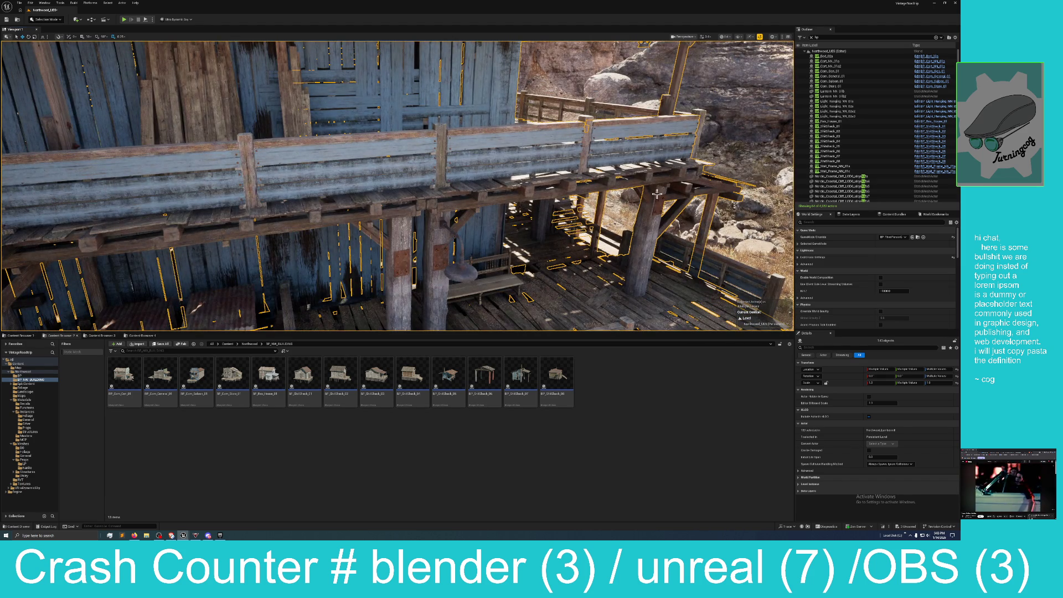
{"action": "left_click", "coordinate": [642, 205], "text": "ctrl"}
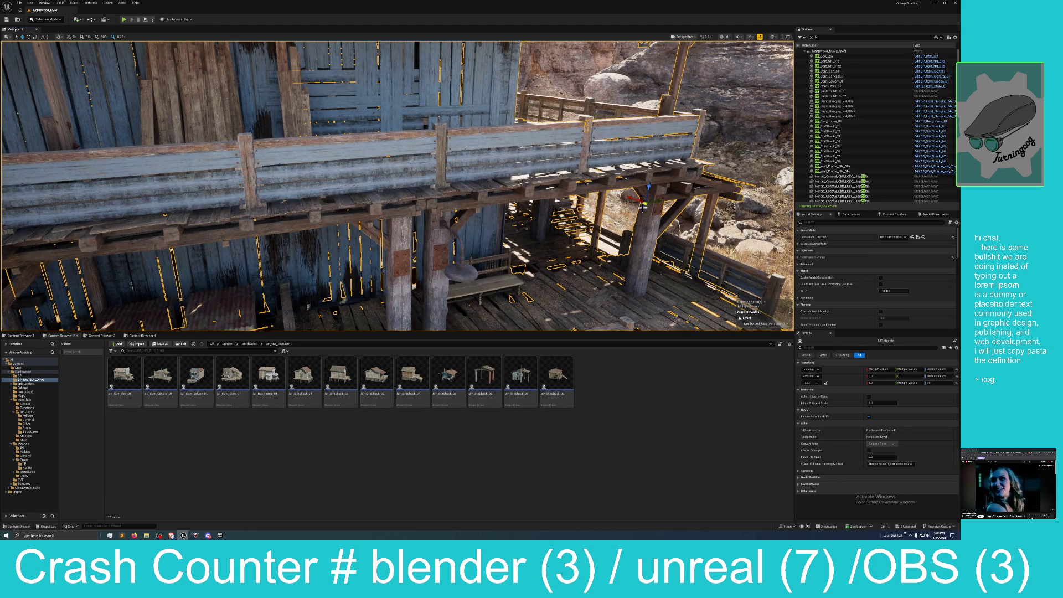
{"action": "left_click", "coordinate": [458, 221], "text": "ctrl"}
Circle over the roofs to the neighbouring shacks and add a shack piece to the selection
{"action": "left_click_drag", "start_coordinate": [530, 235], "coordinate": [504, 279]}
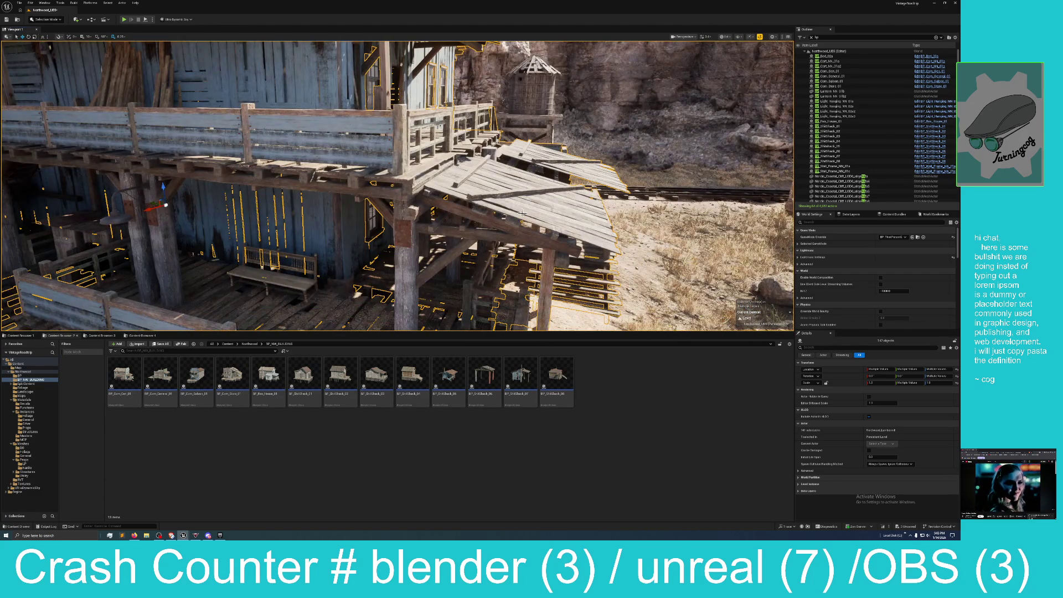
{"action": "left_click_drag", "start_coordinate": [508, 230], "coordinate": [531, 213]}
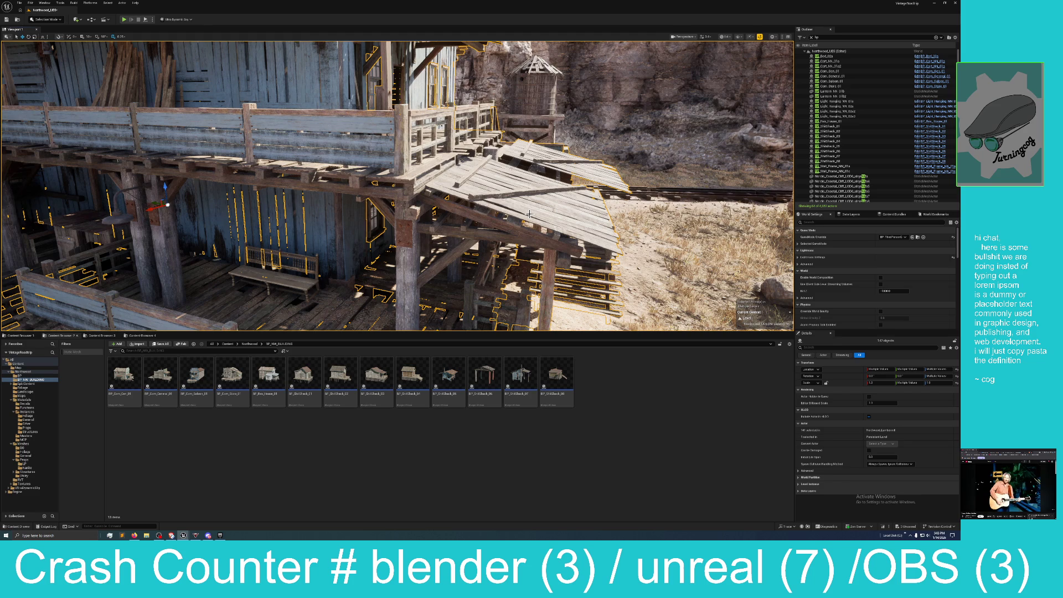
{"action": "left_click_drag", "start_coordinate": [537, 199], "coordinate": [587, 191]}
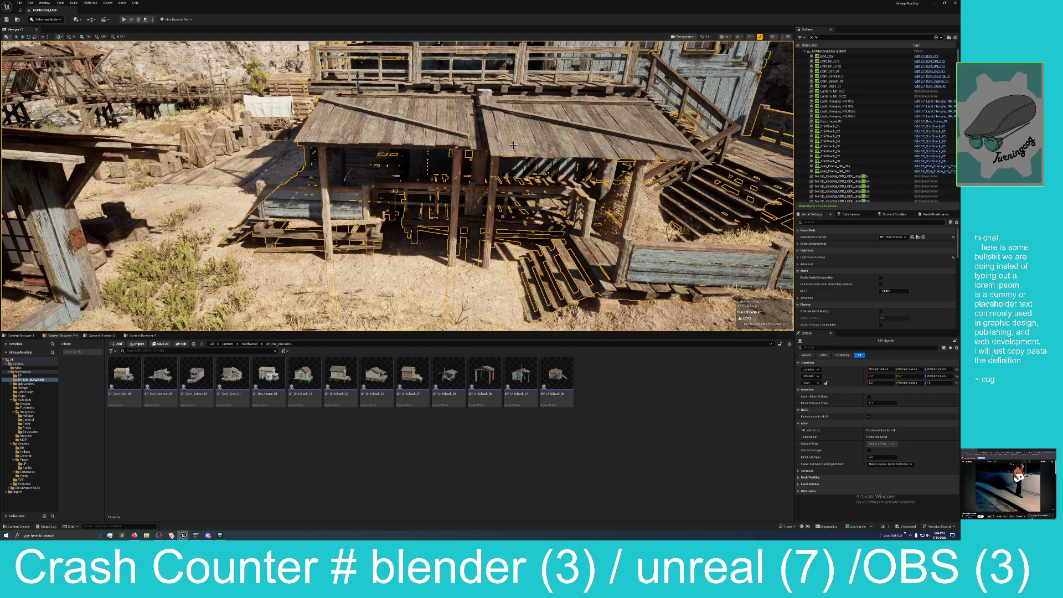
{"action": "left_click_drag", "start_coordinate": [608, 144], "coordinate": [602, 159]}
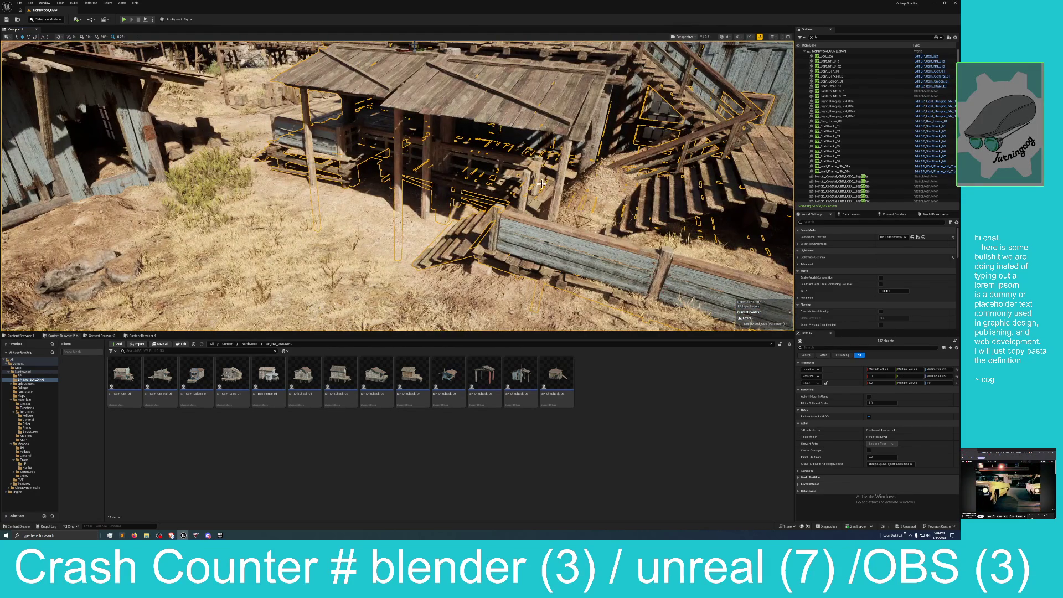
{"action": "left_click", "coordinate": [538, 166], "text": "ctrl"}
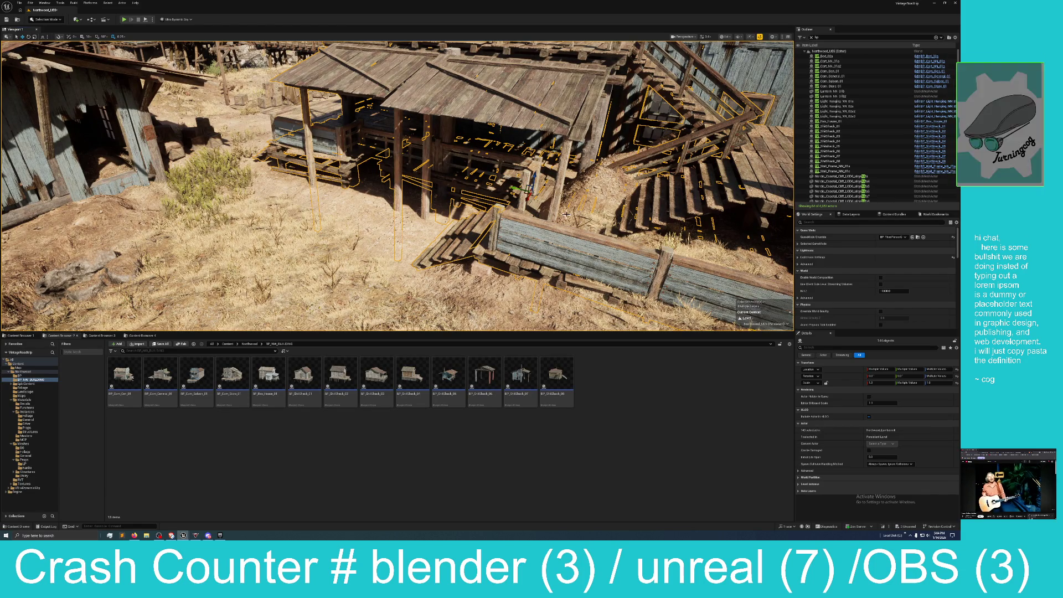
{"action": "mouse_move", "coordinate": [687, 158]}
{"action": "left_mouse_down"}
{"action": "mouse_move", "coordinate": [682, 92]}
{"action": "mouse_move", "coordinate": [658, 86]}
{"action": "mouse_move", "coordinate": [570, 90]}
{"action": "mouse_move", "coordinate": [637, 89]}
{"action": "mouse_move", "coordinate": [428, 160]}
{"action": "left_mouse_up"}
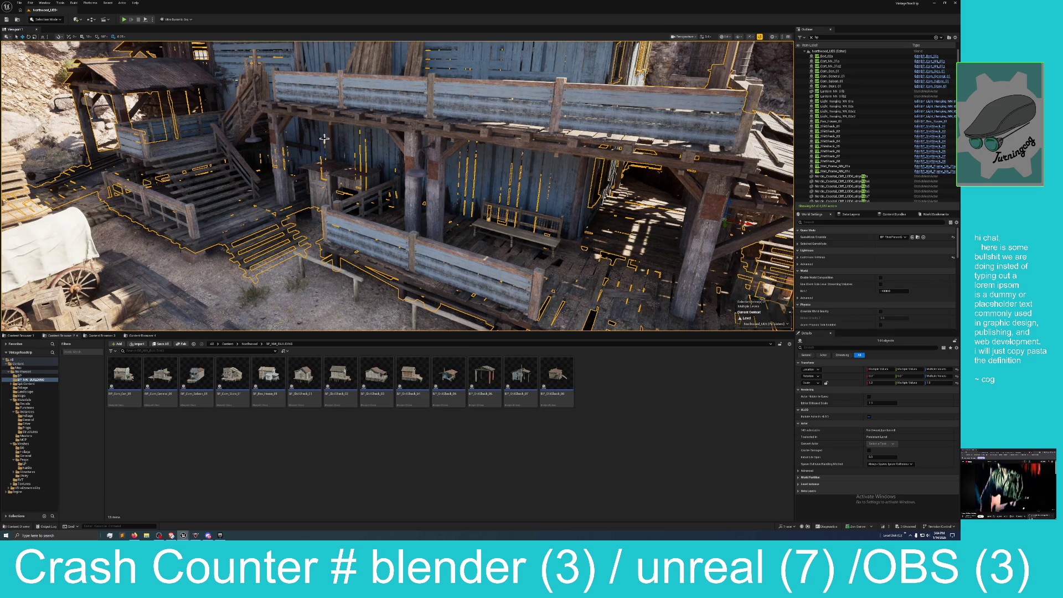
Add a building piece, the two stair porch pieces and the hanging lantern to the selection
{"action": "left_click", "coordinate": [271, 131], "text": "ctrl"}
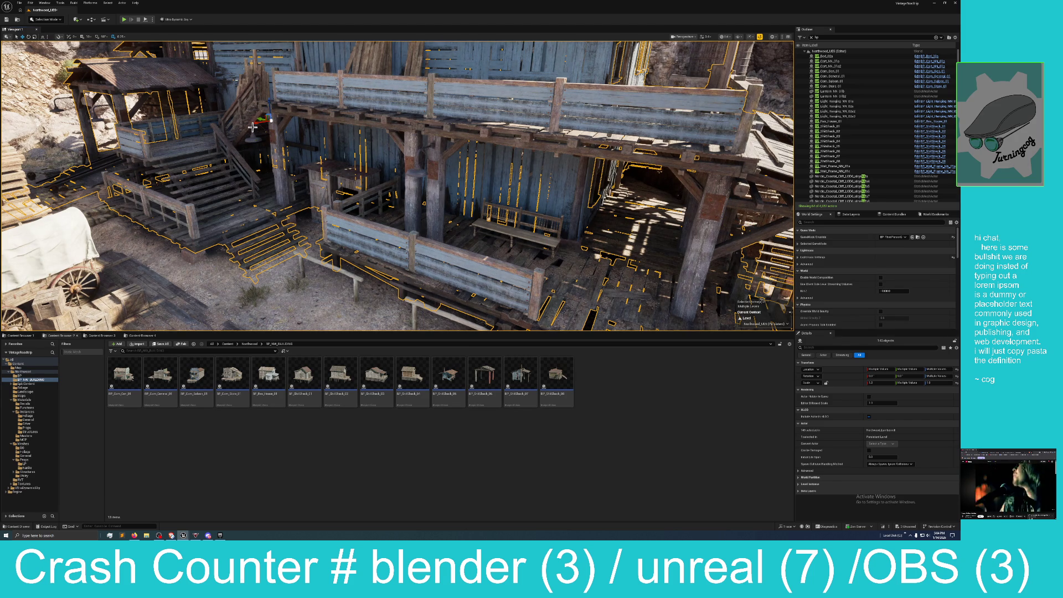
{"action": "mouse_move", "coordinate": [258, 147]}
{"action": "left_mouse_down"}
{"action": "mouse_move", "coordinate": [166, 152]}
{"action": "mouse_move", "coordinate": [300, 148]}
{"action": "left_mouse_up"}
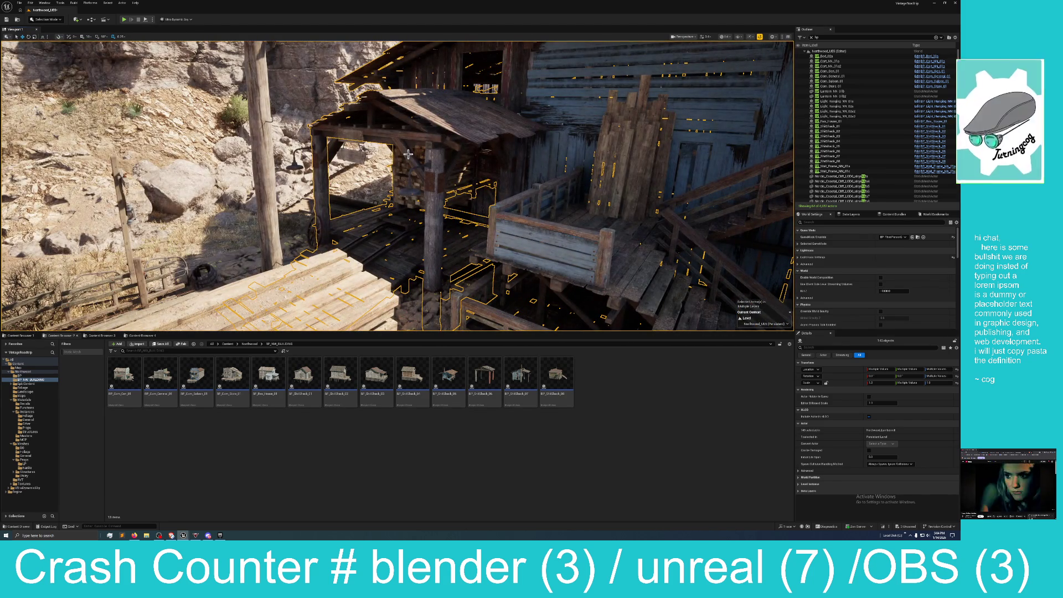
{"action": "left_click", "coordinate": [392, 177], "text": "ctrl"}
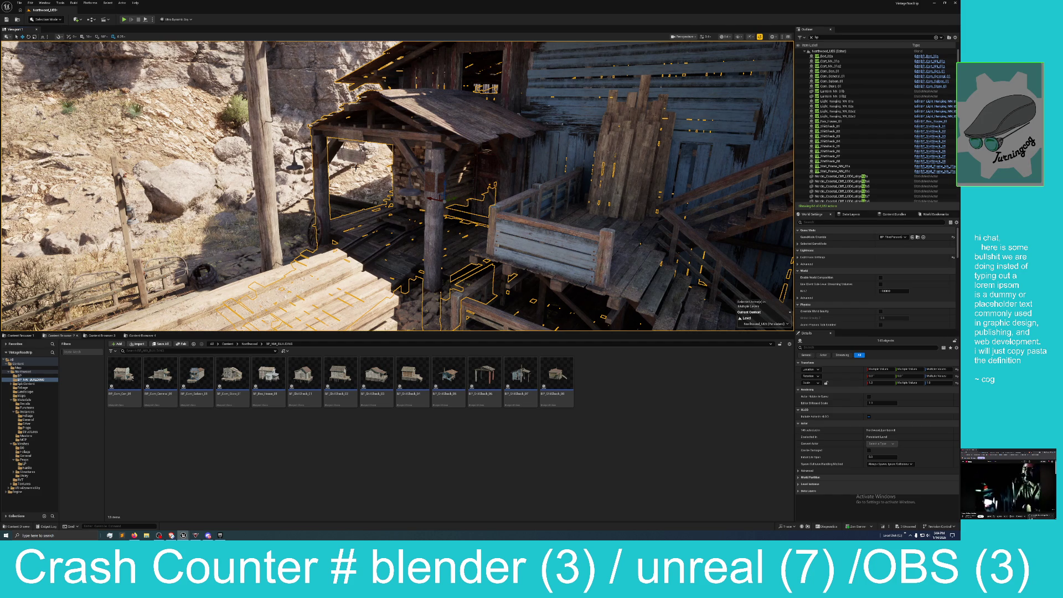
{"action": "left_click", "coordinate": [461, 192], "text": "ctrl"}
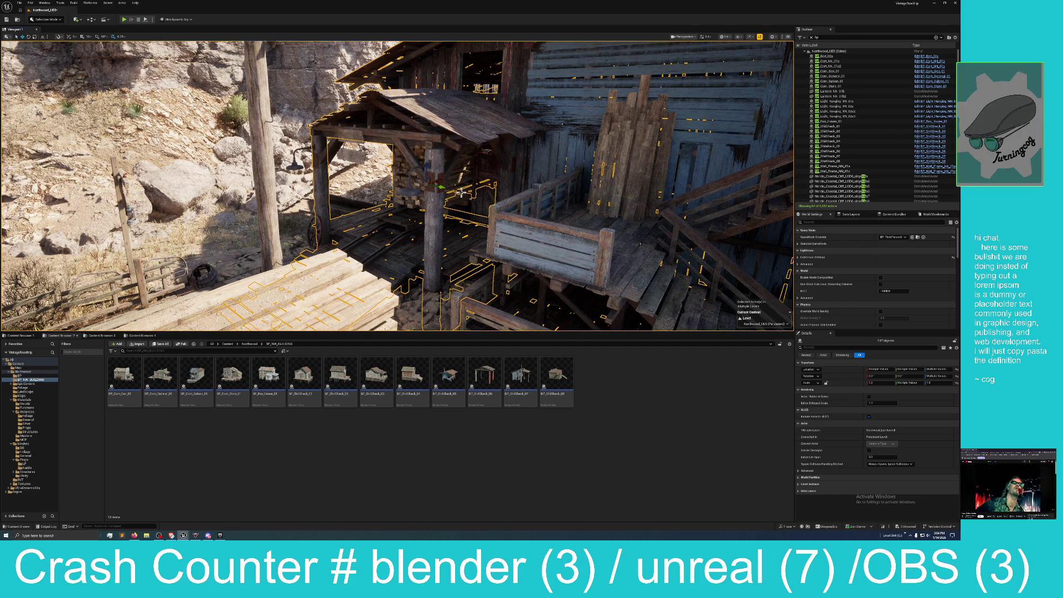
{"action": "left_click", "coordinate": [314, 157], "text": "ctrl"}
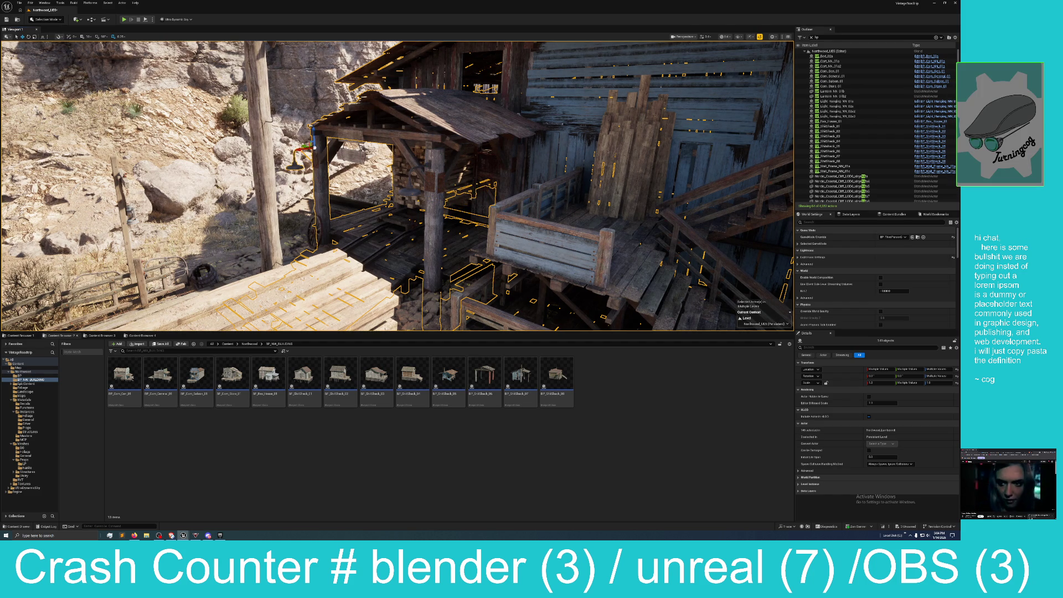
{"action": "key", "text": "f"}
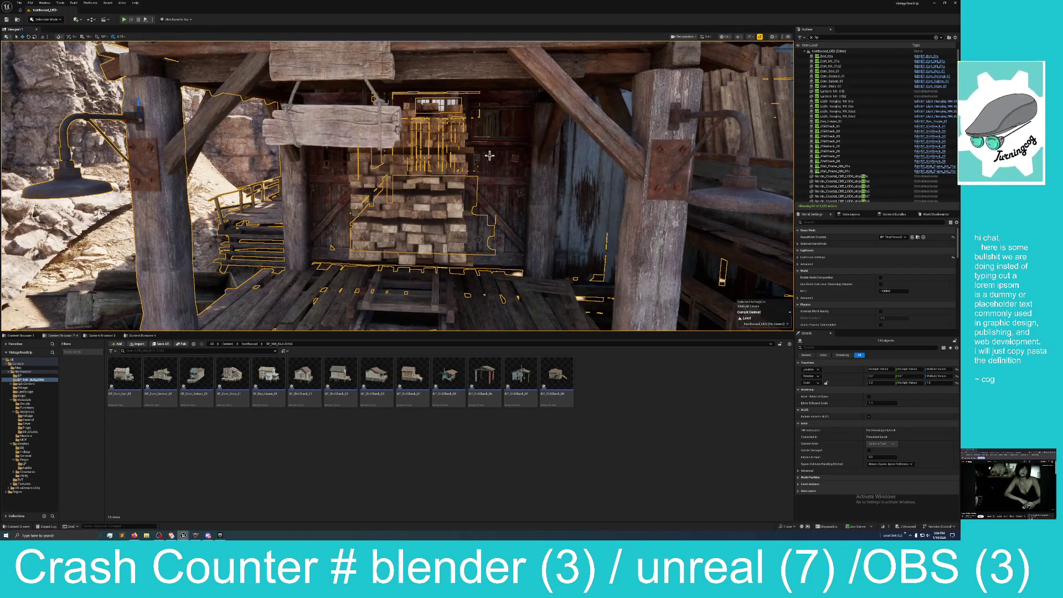
Add the crate stacks to the selection and frame the whole selected building
{"action": "left_click", "coordinate": [487, 156], "text": "ctrl"}
{"action": "left_click", "coordinate": [371, 208], "text": "ctrl"}
{"action": "key", "text": "f"}
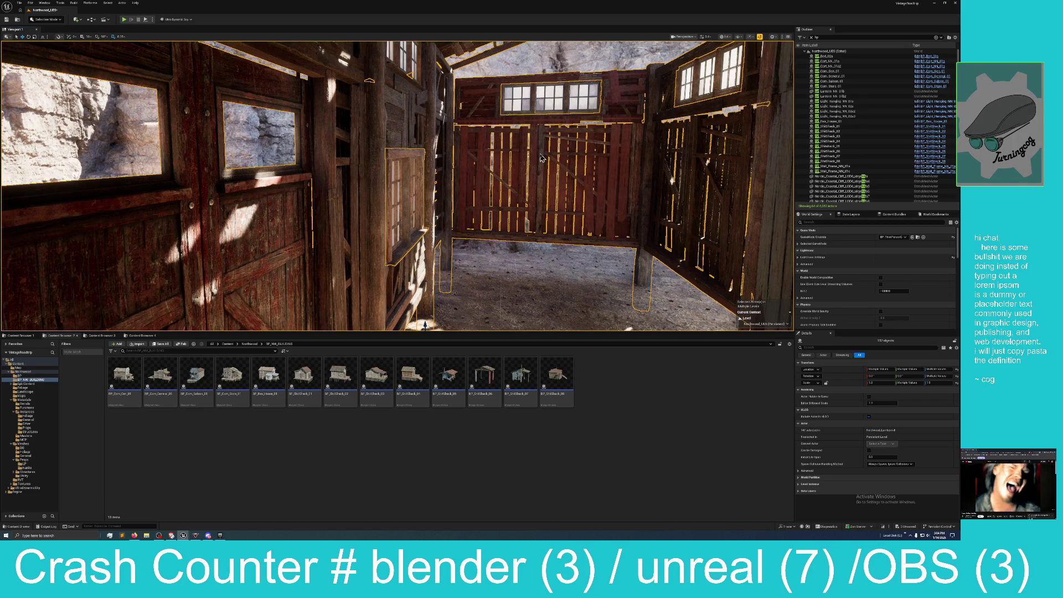
Select the upper window frame and deselect the thin post, then fly out over the canyon complex
{"action": "left_click", "coordinate": [523, 97]}
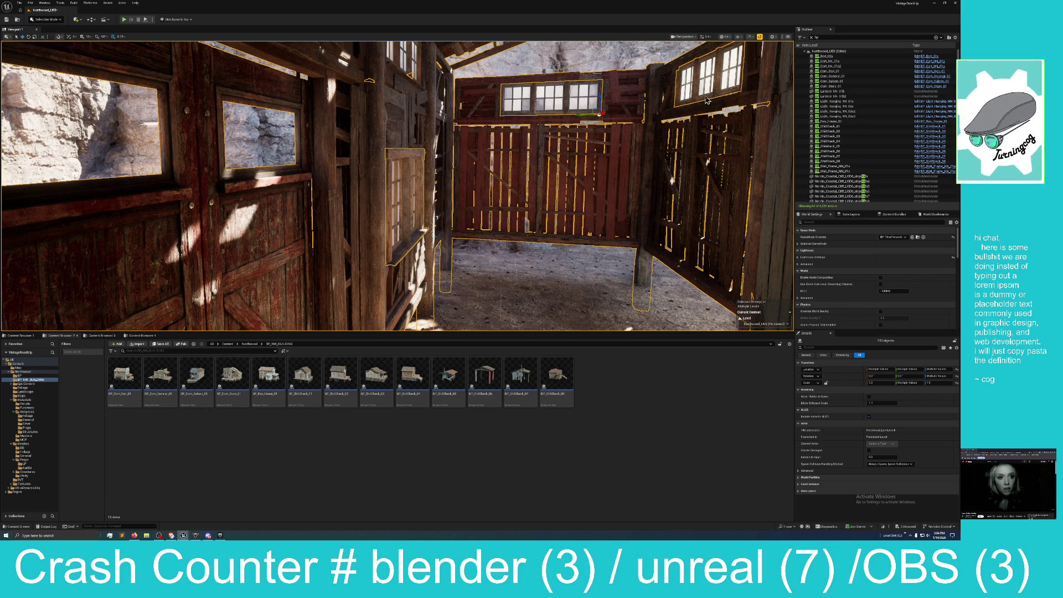
{"action": "mouse_move", "coordinate": [509, 99]}
{"action": "left_mouse_down"}
{"action": "mouse_move", "coordinate": [543, 99]}
{"action": "mouse_move", "coordinate": [318, 90]}
{"action": "left_mouse_up"}
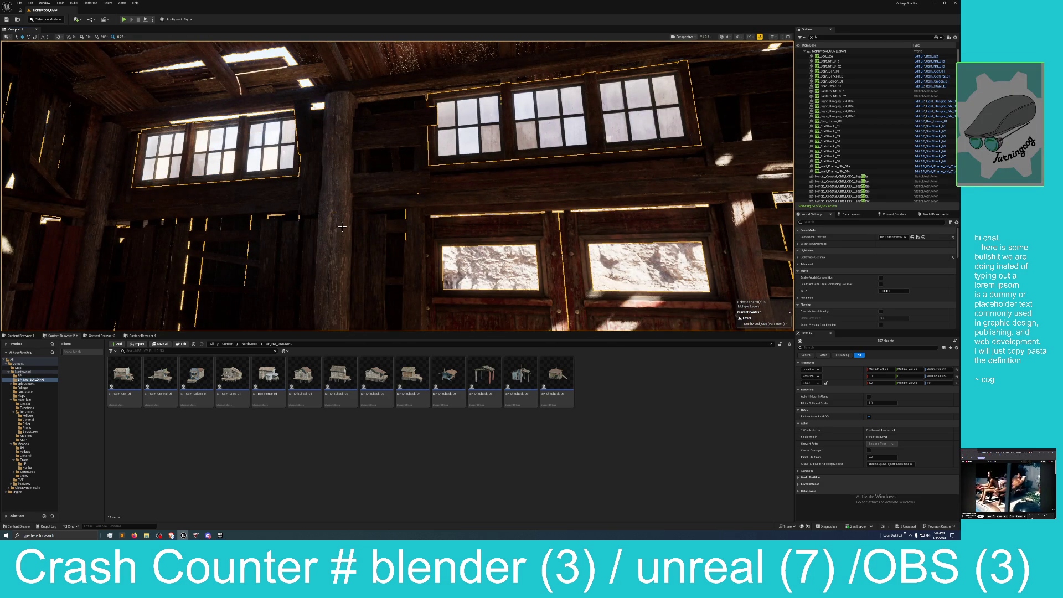
{"action": "left_click_drag", "start_coordinate": [461, 209], "coordinate": [470, 211]}
{"action": "left_click", "coordinate": [479, 224], "text": "ctrl"}
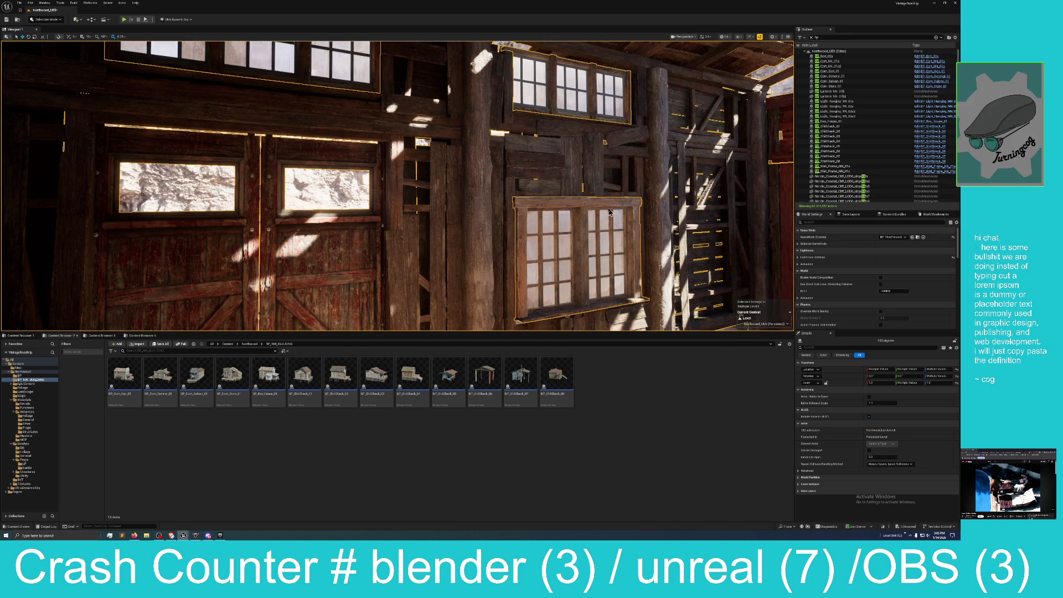
{"action": "left_click_drag", "start_coordinate": [350, 232], "coordinate": [286, 235]}
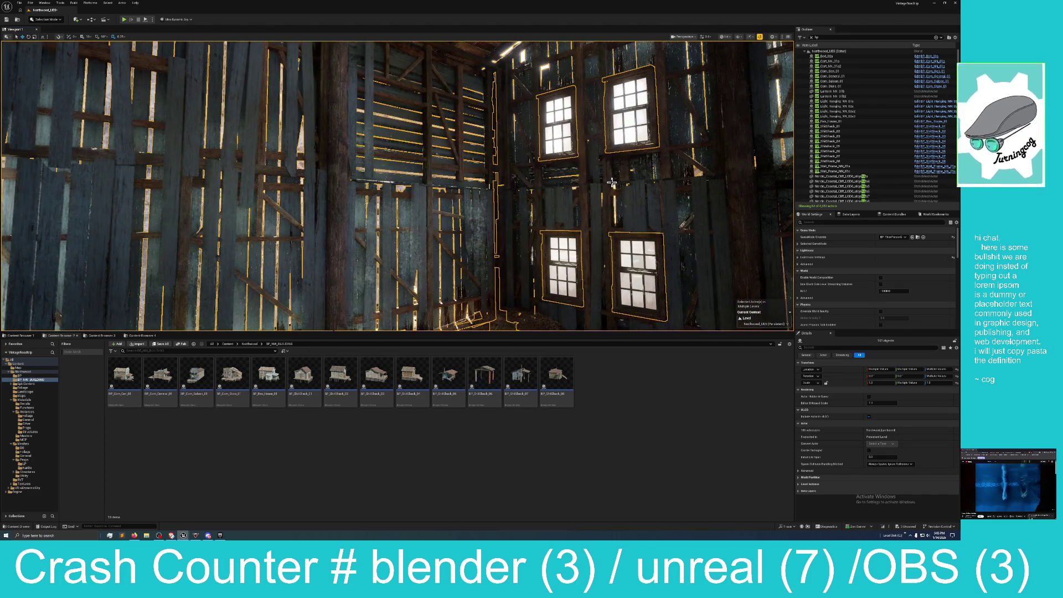
{"action": "mouse_move", "coordinate": [603, 189]}
{"action": "left_mouse_down"}
{"action": "mouse_move", "coordinate": [602, 199]}
{"action": "mouse_move", "coordinate": [636, 204]}
{"action": "mouse_move", "coordinate": [637, 193]}
{"action": "mouse_move", "coordinate": [553, 198]}
{"action": "mouse_move", "coordinate": [523, 269]}
{"action": "mouse_move", "coordinate": [494, 221]}
{"action": "left_mouse_up"}
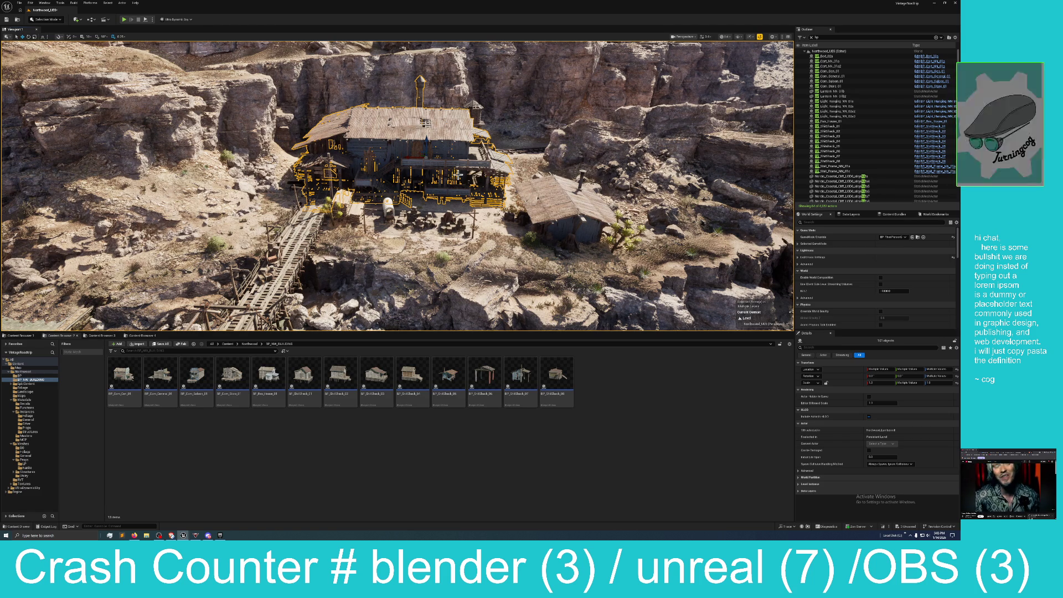
Drag the building down on Z into the ground, then raise it back onto its ledge
{"action": "left_click_drag", "start_coordinate": [426, 138], "coordinate": [425, 180]}
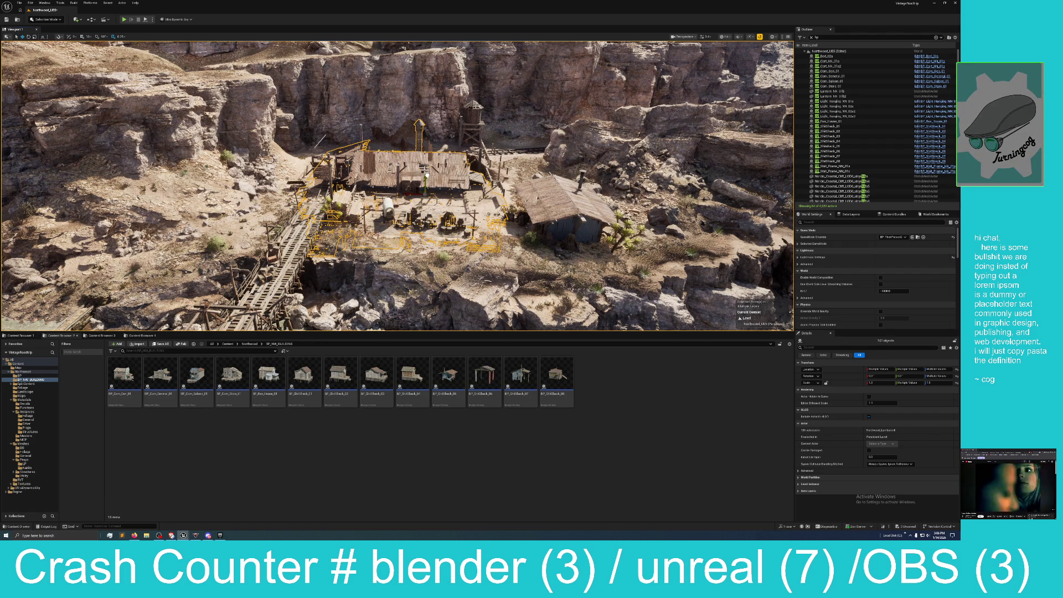
{"action": "left_click_drag", "start_coordinate": [426, 176], "coordinate": [438, 126]}
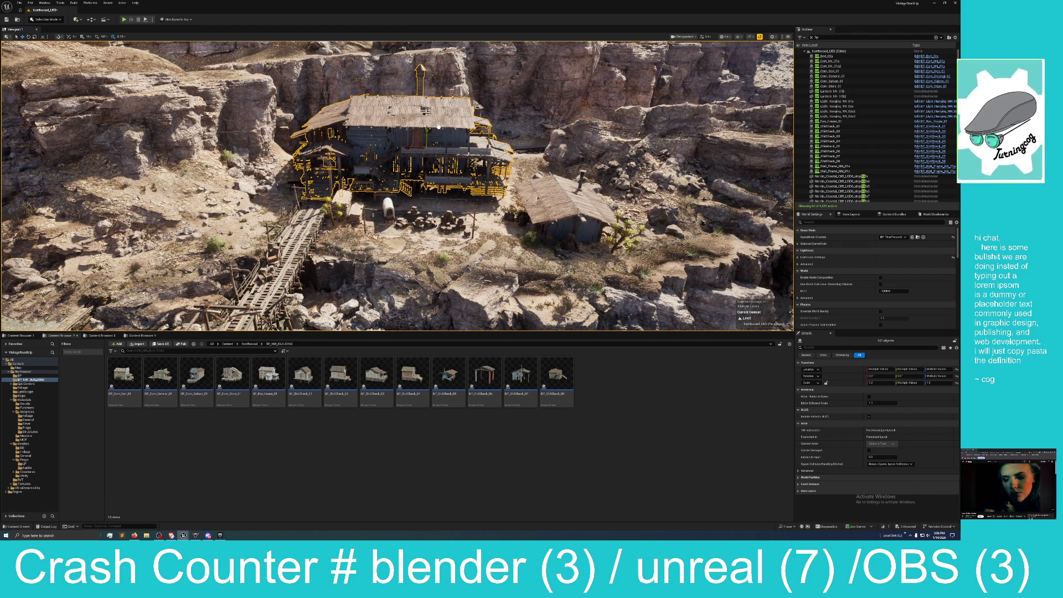